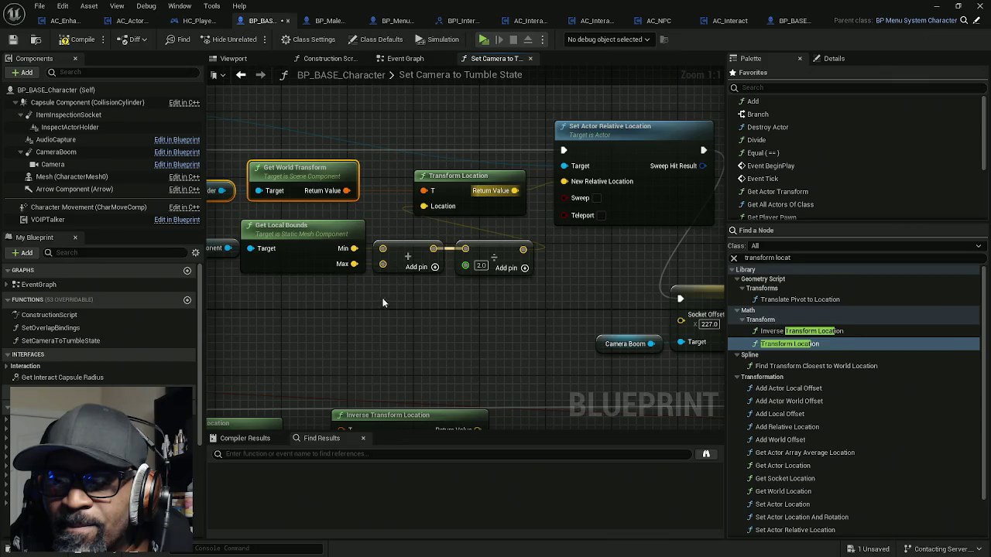
Step: Drag the Static Mesh Component, Get Local Bounds, Add and Divide nodes down in the tumble-camera graph
{"action": "left_click_drag", "start_coordinate": [389, 304], "coordinate": [538, 282]}
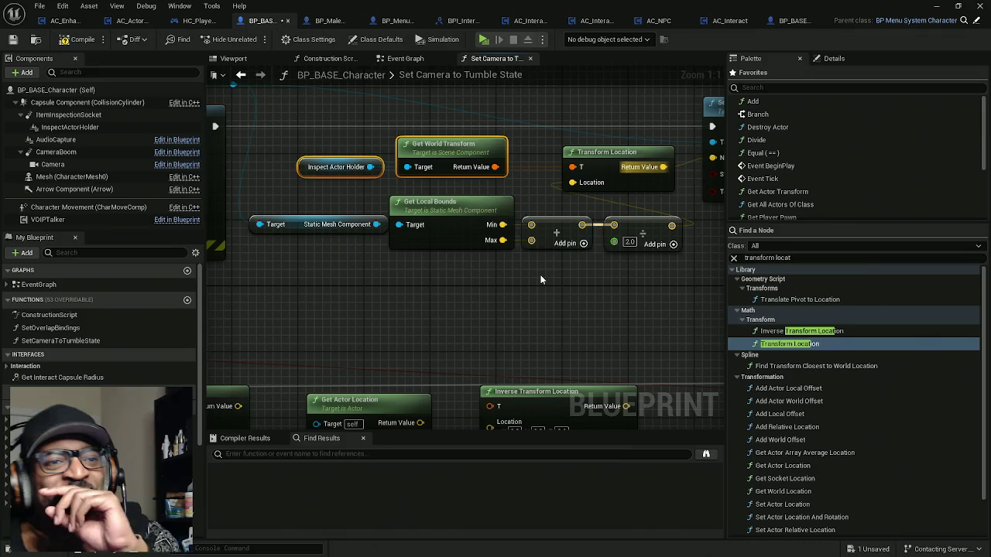
{"action": "mouse_move", "coordinate": [604, 284]}
{"action": "left_mouse_down"}
{"action": "mouse_move", "coordinate": [395, 314]}
{"action": "mouse_move", "coordinate": [570, 312]}
{"action": "mouse_move", "coordinate": [580, 332]}
{"action": "left_mouse_up"}
{"action": "left_click", "coordinate": [445, 320]}
{"action": "scroll", "coordinate": [446, 319], "scroll_direction": "down", "scroll_amount": 2}
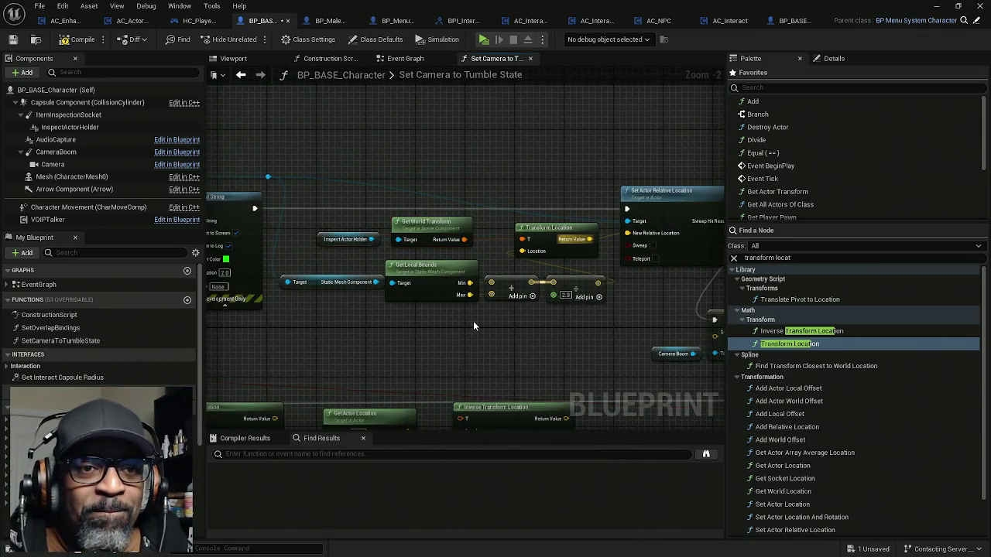
{"action": "scroll", "coordinate": [472, 321], "scroll_direction": "up", "scroll_amount": 2}
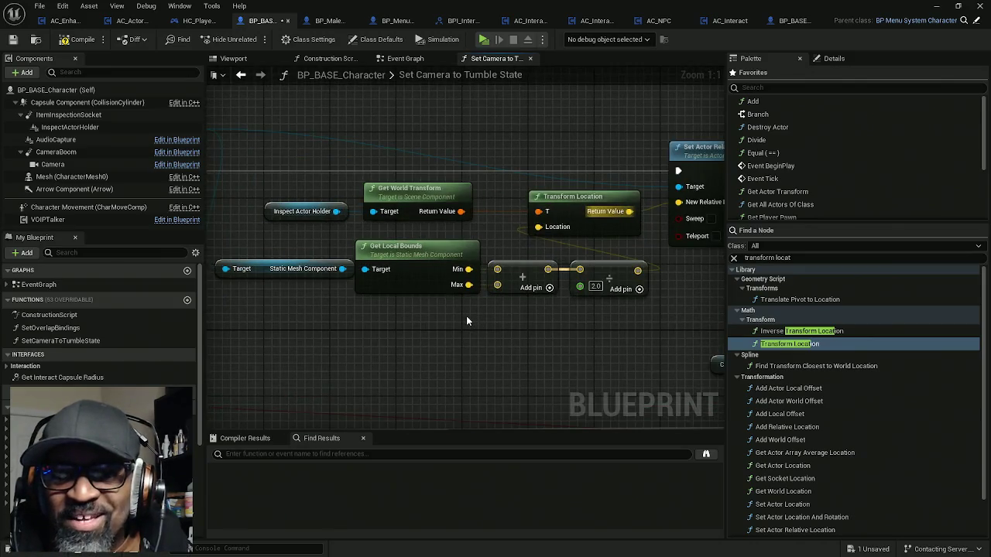
{"action": "left_click_drag", "start_coordinate": [508, 319], "coordinate": [541, 320]}
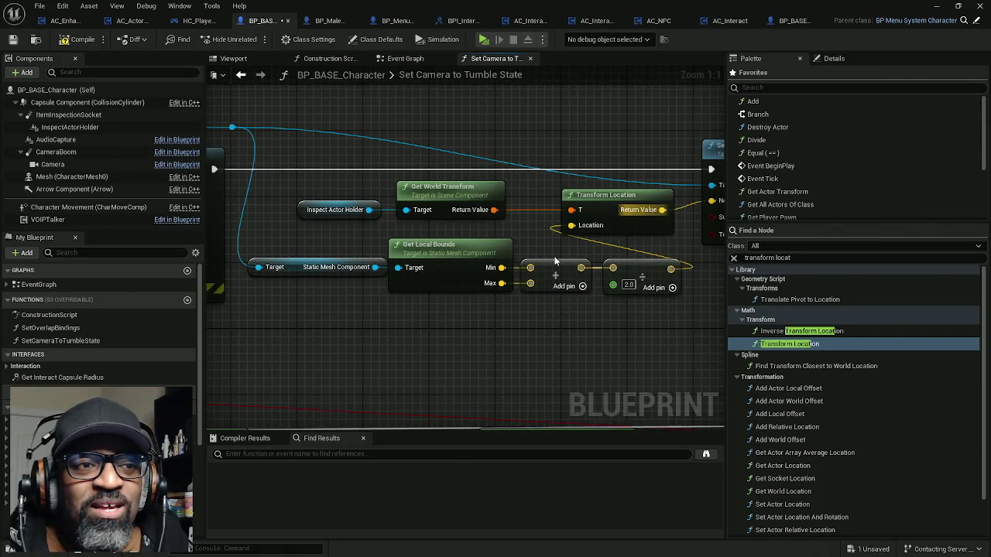
{"action": "left_click_drag", "start_coordinate": [654, 328], "coordinate": [248, 260]}
{"action": "mouse_move", "coordinate": [448, 256]}
{"action": "left_mouse_down"}
{"action": "mouse_move", "coordinate": [448, 306]}
{"action": "mouse_move", "coordinate": [447, 256]}
{"action": "left_mouse_up"}
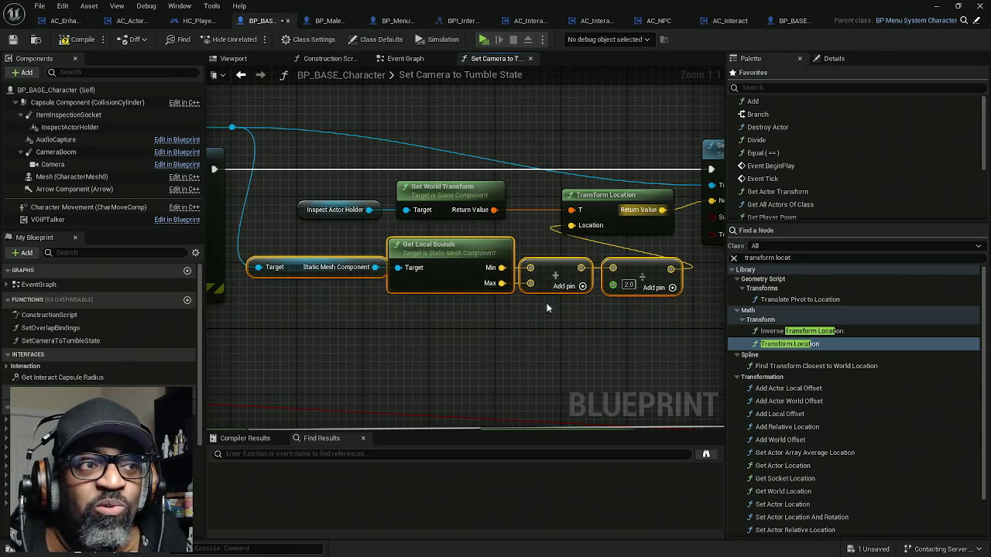
{"action": "left_click_drag", "start_coordinate": [546, 307], "coordinate": [469, 312]}
{"action": "mouse_move", "coordinate": [271, 154]}
{"action": "left_mouse_down"}
{"action": "mouse_move", "coordinate": [571, 322]}
{"action": "mouse_move", "coordinate": [633, 322]}
{"action": "mouse_move", "coordinate": [325, 222]}
{"action": "left_mouse_up"}
Step: Check where InspectActorHolder and ItemInspectionSocket sit on the character in the Viewport preview
{"action": "left_click", "coordinate": [233, 58]}
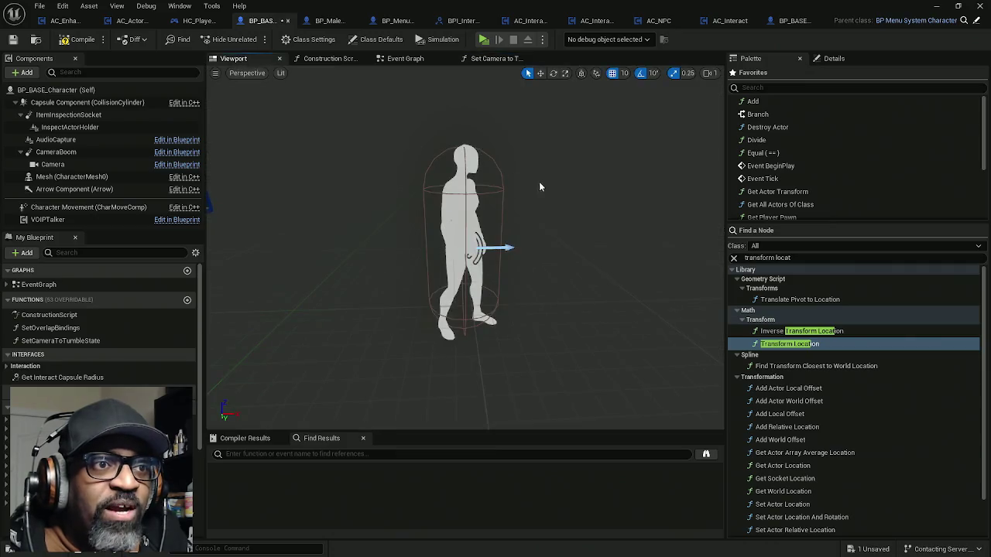
{"action": "left_click", "coordinate": [56, 128]}
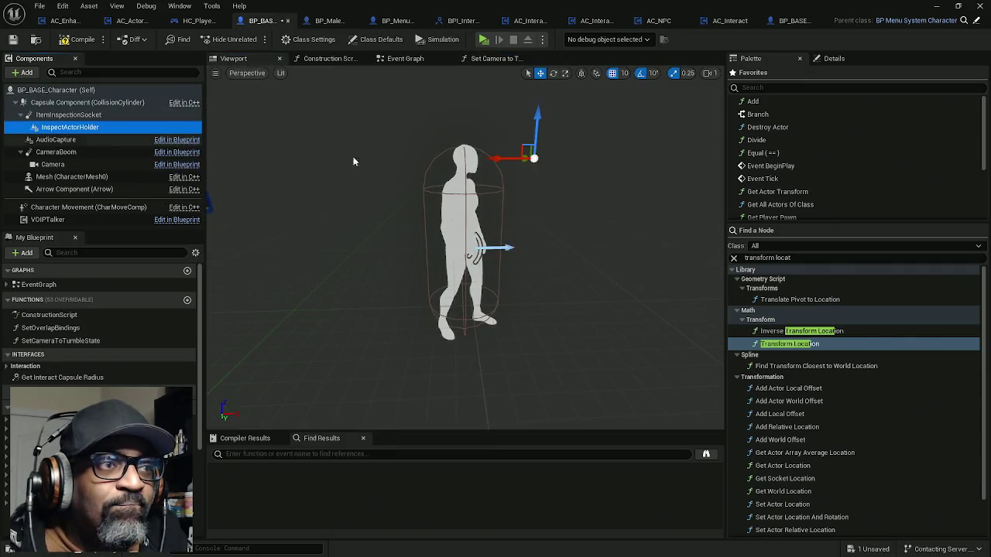
{"action": "left_click", "coordinate": [123, 115]}
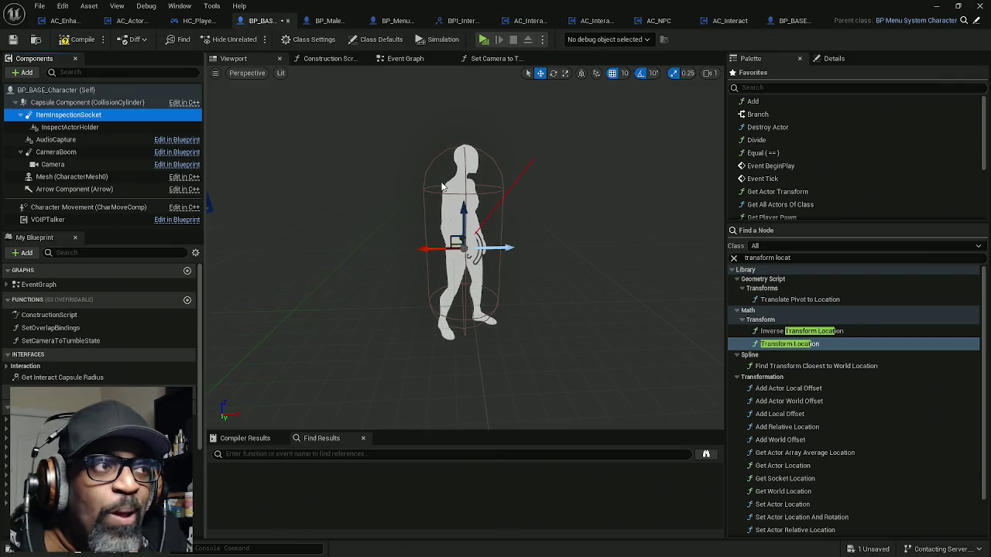
Step: Back in the Set Camera to Tumble State graph, undock the Blueprint editor into a floating window
{"action": "left_click", "coordinate": [496, 58]}
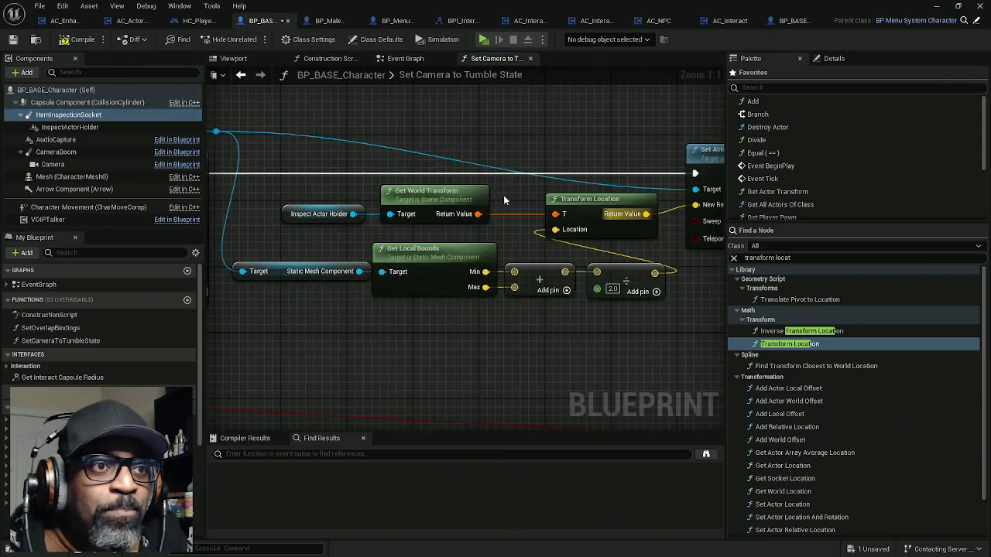
{"action": "mouse_move", "coordinate": [290, 243]}
{"action": "left_mouse_down"}
{"action": "mouse_move", "coordinate": [378, 305]}
{"action": "mouse_move", "coordinate": [352, 311]}
{"action": "mouse_move", "coordinate": [355, 294]}
{"action": "left_mouse_up"}
{"action": "left_click_drag", "start_coordinate": [566, 8], "coordinate": [566, 324]}
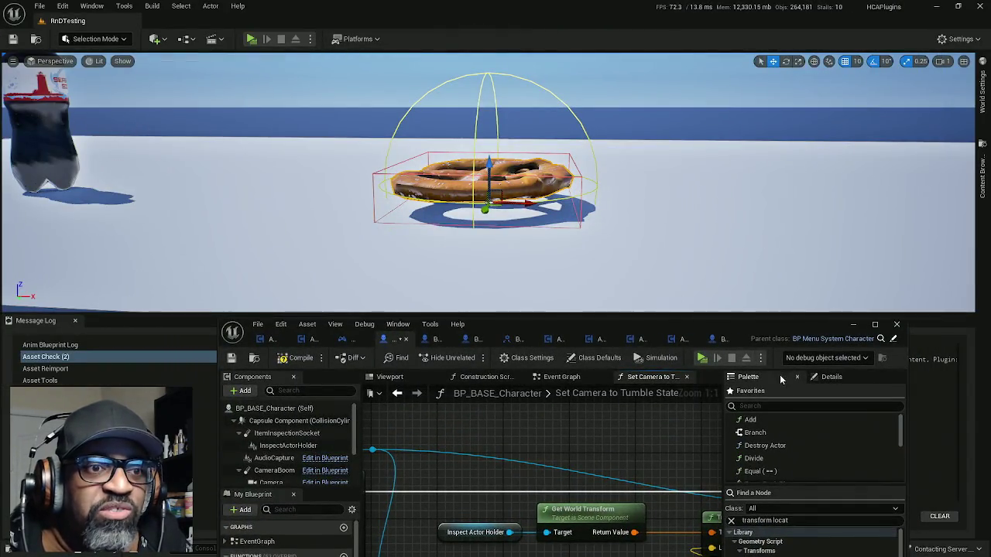
Step: Move the floating BP_BASE_Character window up and maximize it to full screen
{"action": "left_click_drag", "start_coordinate": [687, 326], "coordinate": [631, 69]}
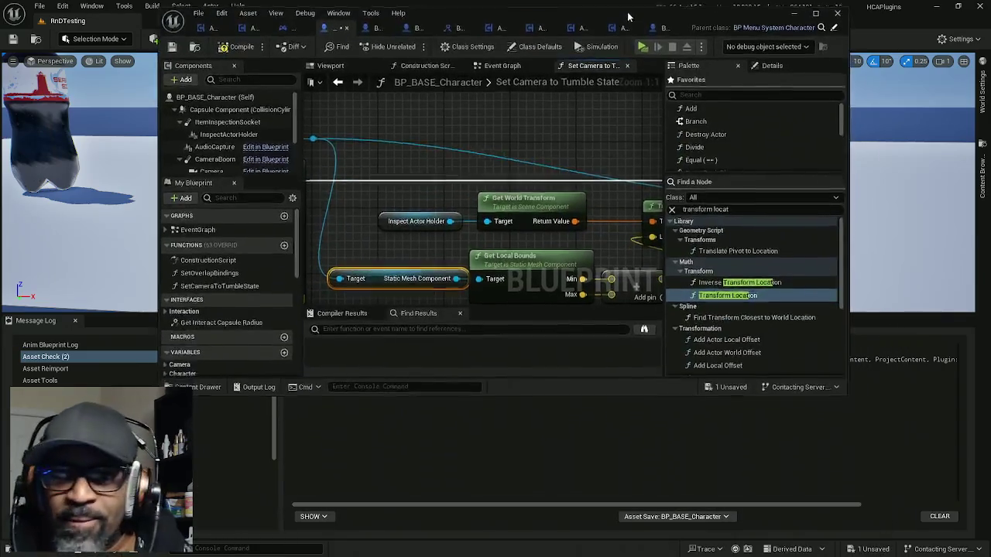
{"action": "double_click", "coordinate": [631, 68]}
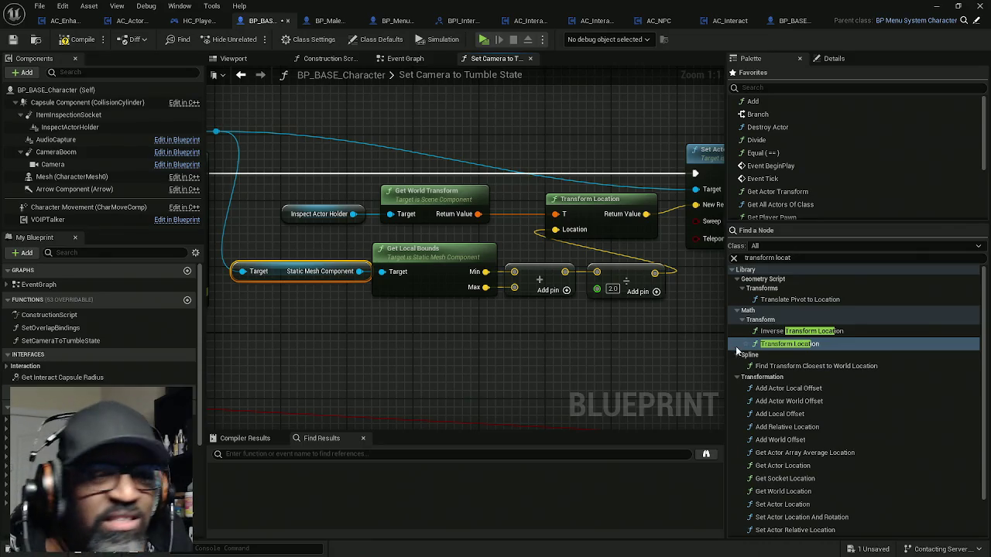
Step: Break the Divide node's links and wire the bounds sum into Transform Location's Location
{"action": "left_click_drag", "start_coordinate": [652, 359], "coordinate": [541, 355]}
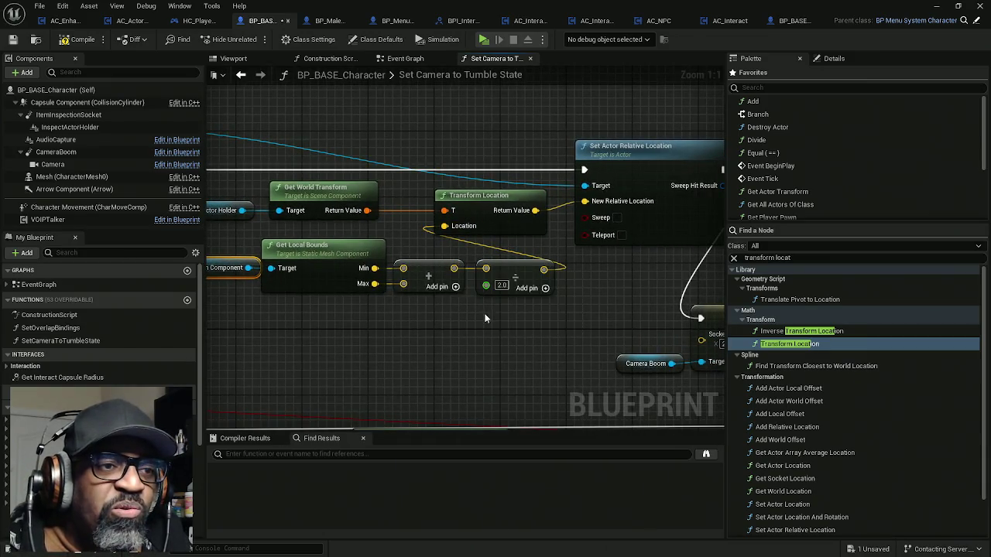
{"action": "left_click", "coordinate": [486, 271], "text": "alt"}
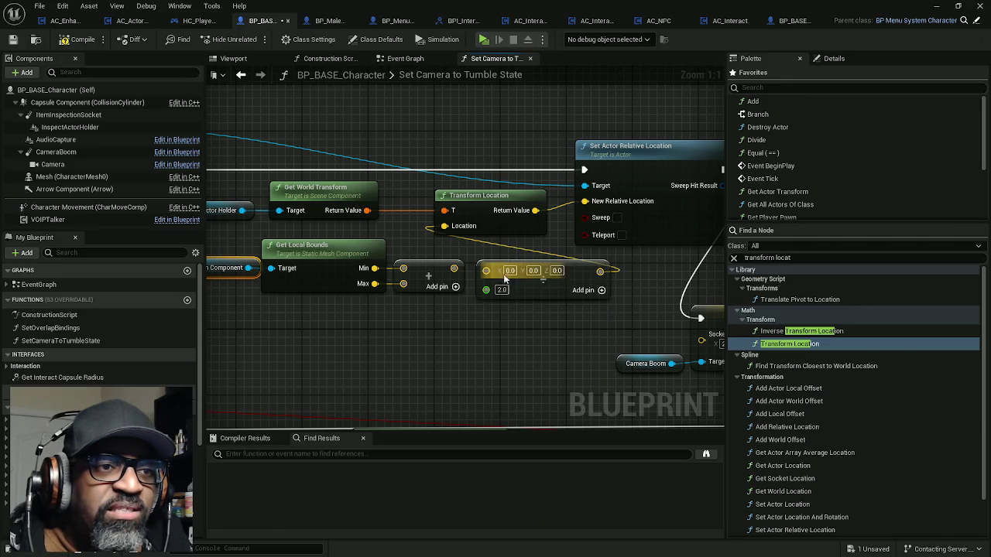
{"action": "left_click", "coordinate": [600, 271], "text": "alt"}
{"action": "mouse_move", "coordinate": [565, 274]}
{"action": "left_mouse_down"}
{"action": "mouse_move", "coordinate": [489, 351]}
{"action": "mouse_move", "coordinate": [464, 358]}
{"action": "left_mouse_up"}
{"action": "mouse_move", "coordinate": [479, 278]}
{"action": "left_mouse_down"}
{"action": "mouse_move", "coordinate": [519, 284]}
{"action": "mouse_move", "coordinate": [485, 238]}
{"action": "left_mouse_up"}
{"action": "mouse_move", "coordinate": [503, 304]}
{"action": "left_mouse_down"}
{"action": "mouse_move", "coordinate": [585, 302]}
{"action": "mouse_move", "coordinate": [573, 280]}
{"action": "mouse_move", "coordinate": [309, 186]}
{"action": "left_mouse_up"}
Step: Wire Transform Location's Return Value straight into New Relative Location, leaving the Divide node unconnected
{"action": "mouse_move", "coordinate": [600, 210]}
{"action": "left_mouse_down"}
{"action": "mouse_move", "coordinate": [557, 210]}
{"action": "mouse_move", "coordinate": [597, 225]}
{"action": "mouse_move", "coordinate": [467, 213]}
{"action": "left_mouse_up"}
{"action": "mouse_move", "coordinate": [353, 344]}
{"action": "left_mouse_down"}
{"action": "mouse_move", "coordinate": [438, 328]}
{"action": "mouse_move", "coordinate": [478, 199]}
{"action": "left_mouse_up"}
{"action": "mouse_move", "coordinate": [412, 345]}
{"action": "left_mouse_down"}
{"action": "mouse_move", "coordinate": [531, 310]}
{"action": "mouse_move", "coordinate": [551, 188]}
{"action": "left_mouse_up"}
{"action": "mouse_move", "coordinate": [390, 343]}
{"action": "left_mouse_down"}
{"action": "mouse_move", "coordinate": [472, 292]}
{"action": "mouse_move", "coordinate": [502, 259]}
{"action": "mouse_move", "coordinate": [513, 261]}
{"action": "left_mouse_up"}
{"action": "left_click_drag", "start_coordinate": [567, 283], "coordinate": [531, 276]}
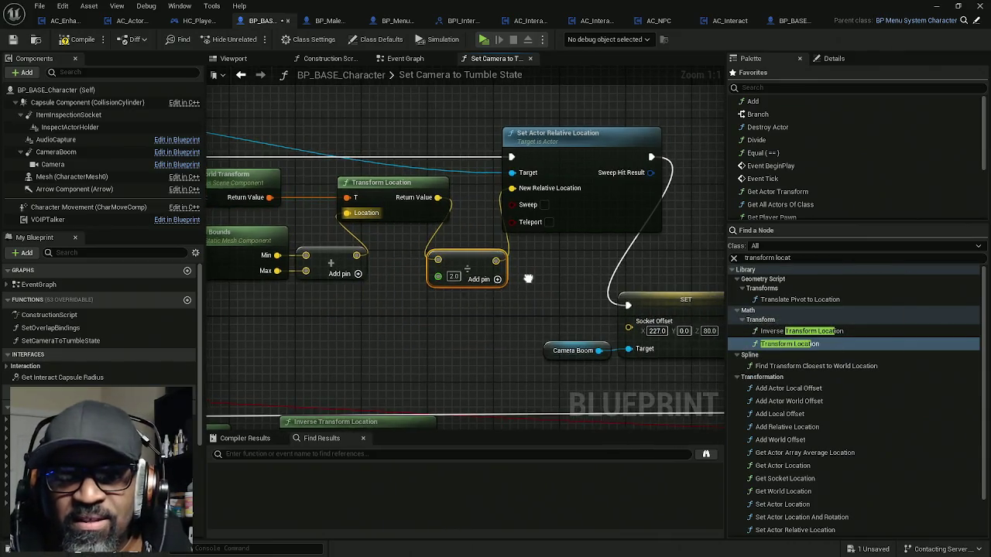
{"action": "left_click_drag", "start_coordinate": [441, 194], "coordinate": [515, 186]}
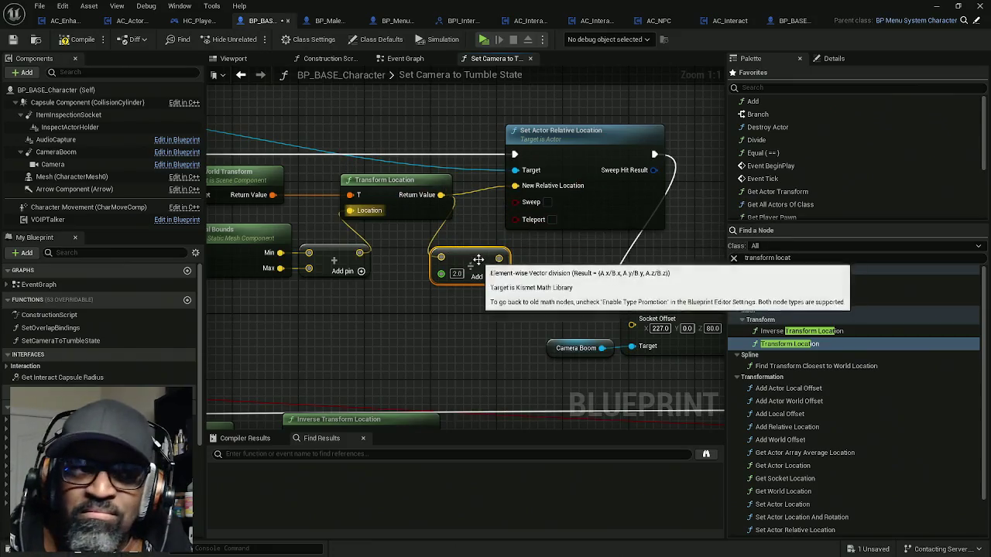
{"action": "left_click_drag", "start_coordinate": [479, 260], "coordinate": [452, 335]}
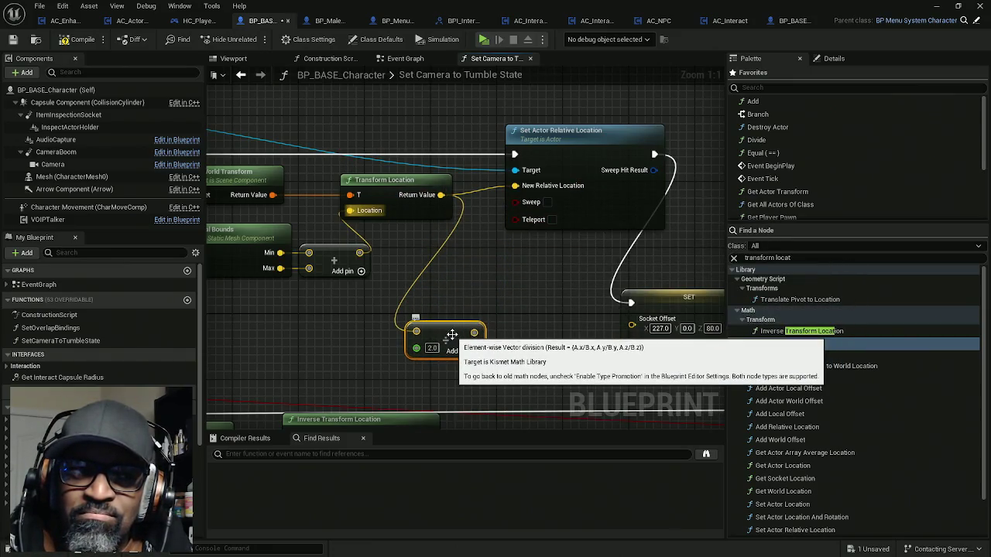
{"action": "left_click", "coordinate": [422, 333], "text": "alt"}
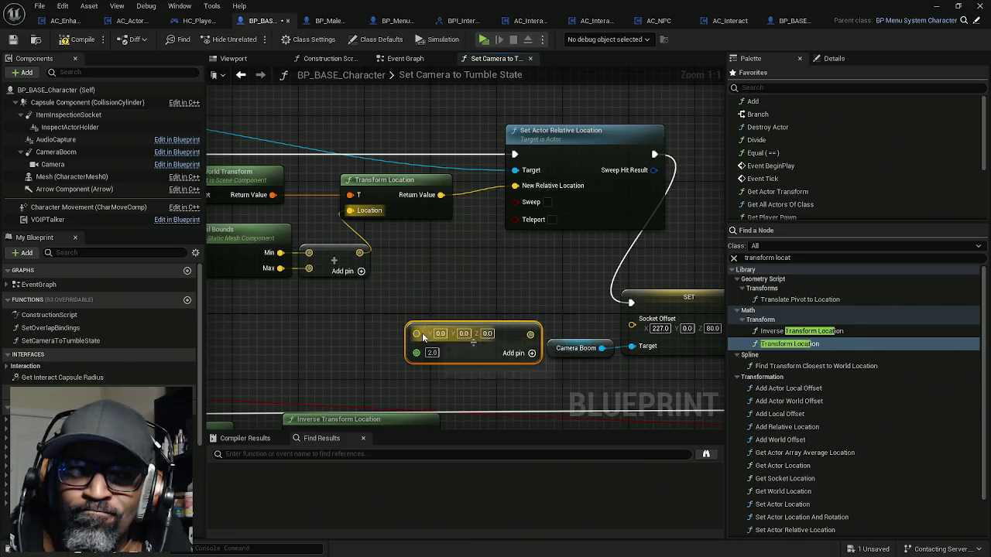
{"action": "left_click", "coordinate": [414, 205]}
{"action": "mouse_move", "coordinate": [388, 267]}
{"action": "left_mouse_down"}
{"action": "mouse_move", "coordinate": [617, 265]}
{"action": "mouse_move", "coordinate": [495, 257]}
{"action": "left_mouse_up"}
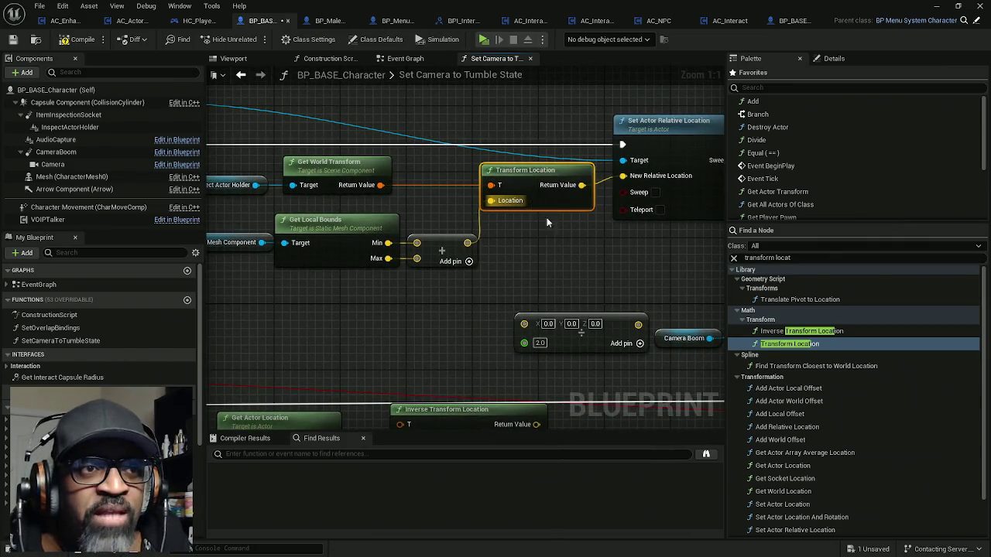
{"action": "left_click_drag", "start_coordinate": [469, 345], "coordinate": [478, 256]}
Step: Delete the Get Actor Location and Inverse Transform Location nodes
{"action": "scroll", "coordinate": [478, 256], "scroll_direction": "down", "scroll_amount": 3}
{"action": "left_click_drag", "start_coordinate": [520, 321], "coordinate": [372, 233]}
{"action": "key", "text": "Delete"}
{"action": "left_click_drag", "start_coordinate": [450, 282], "coordinate": [450, 344]}
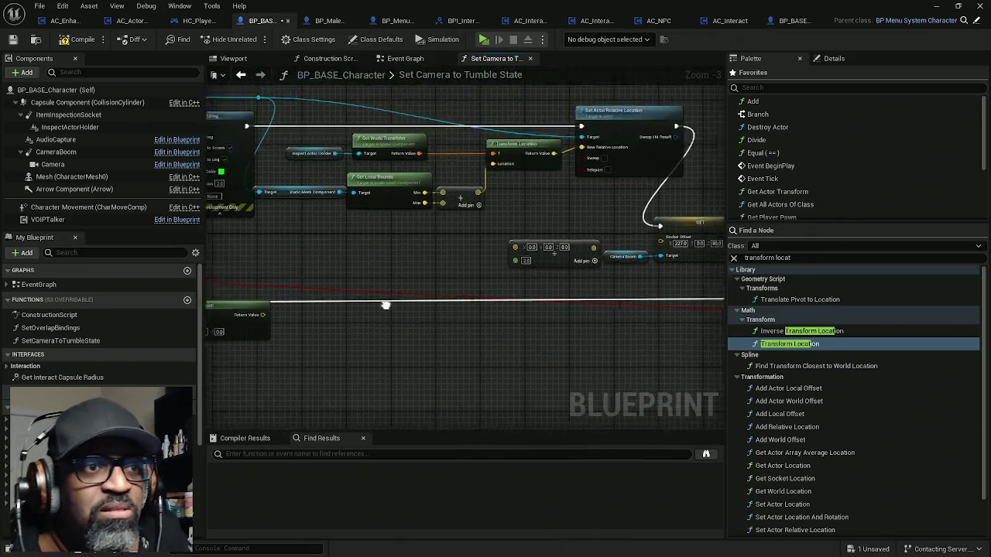
{"action": "scroll", "coordinate": [589, 223], "scroll_direction": "up", "scroll_amount": 3}
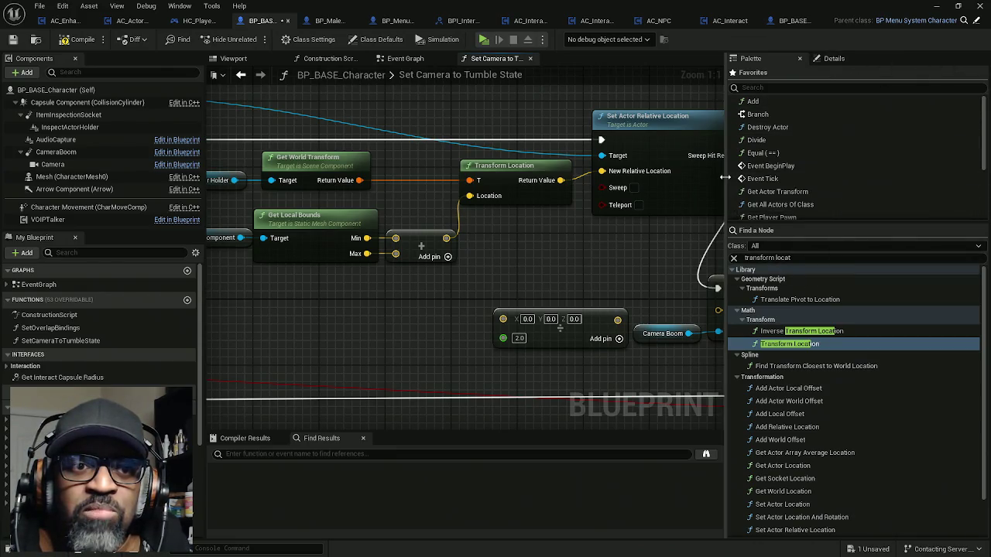
Step: Narrow the Palette panel and place the Divide node right beneath the Add node
{"action": "left_click_drag", "start_coordinate": [725, 178], "coordinate": [927, 180]}
{"action": "mouse_move", "coordinate": [886, 206]}
{"action": "left_mouse_down"}
{"action": "mouse_move", "coordinate": [845, 188]}
{"action": "mouse_move", "coordinate": [844, 178]}
{"action": "left_mouse_up"}
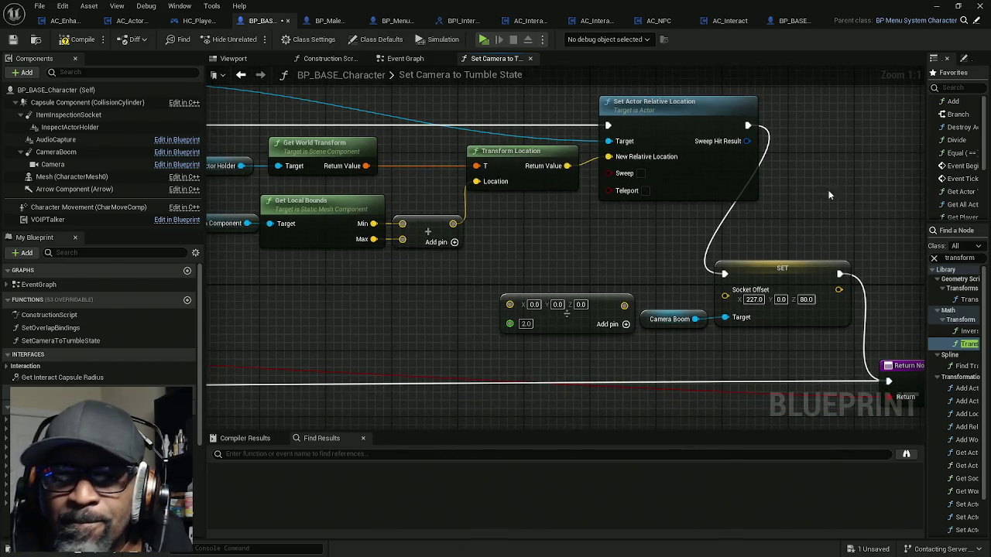
{"action": "scroll", "coordinate": [599, 249], "scroll_direction": "down", "scroll_amount": 5}
{"action": "scroll", "coordinate": [550, 194], "scroll_direction": "up", "scroll_amount": 3}
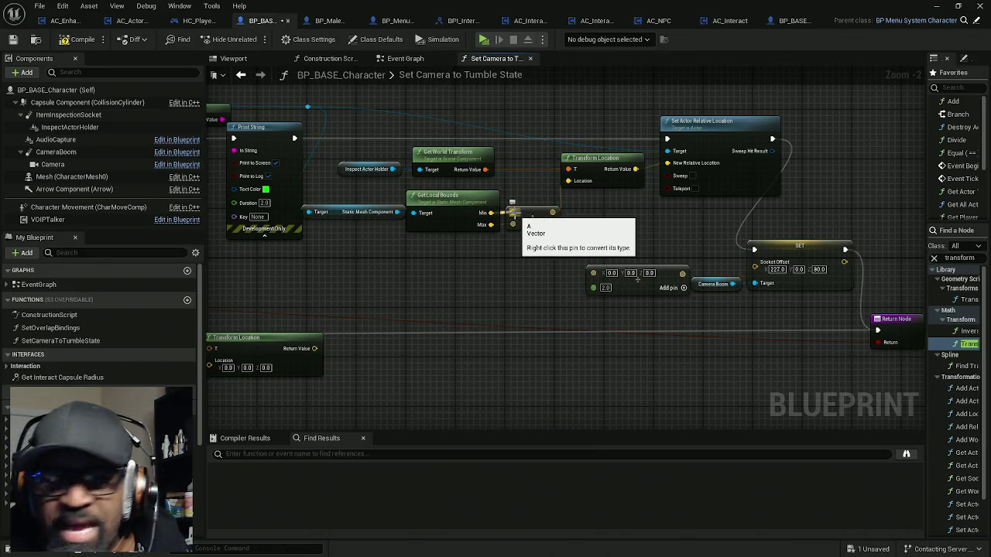
{"action": "left_click_drag", "start_coordinate": [619, 278], "coordinate": [482, 267]}
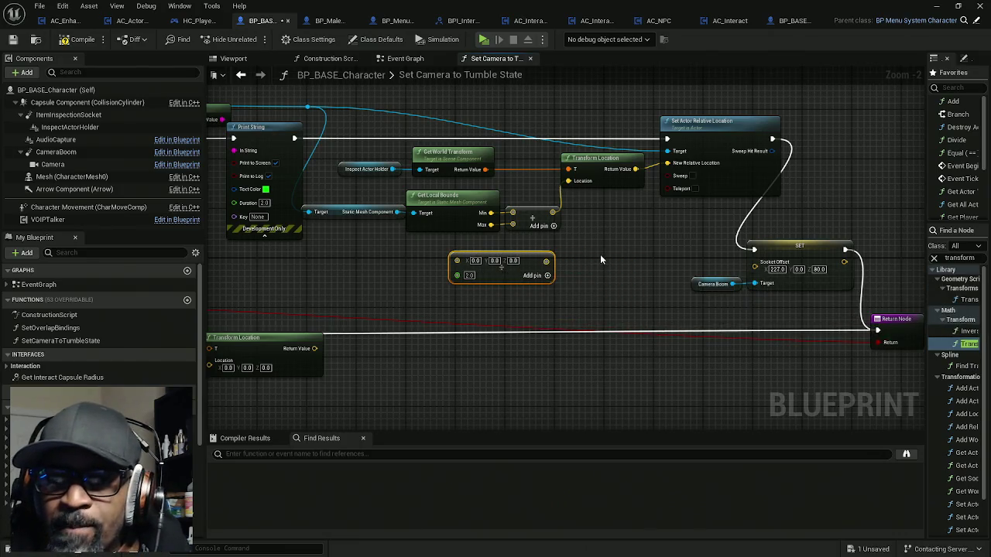
{"action": "scroll", "coordinate": [569, 244], "scroll_direction": "up", "scroll_amount": 2}
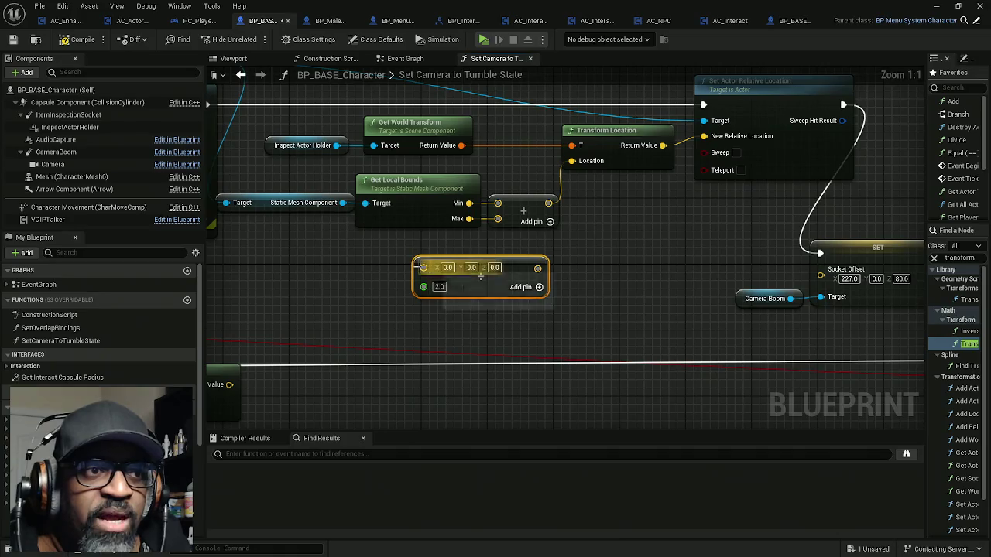
Step: Wire the bounds sum into the Divide node and straighten the bounds, Add and Divide nodes into line
{"action": "mouse_move", "coordinate": [426, 268]}
{"action": "left_mouse_down"}
{"action": "mouse_move", "coordinate": [551, 210]}
{"action": "mouse_move", "coordinate": [549, 203]}
{"action": "left_mouse_up"}
{"action": "mouse_move", "coordinate": [465, 275]}
{"action": "left_mouse_down"}
{"action": "mouse_move", "coordinate": [643, 234]}
{"action": "mouse_move", "coordinate": [572, 160]}
{"action": "left_mouse_up"}
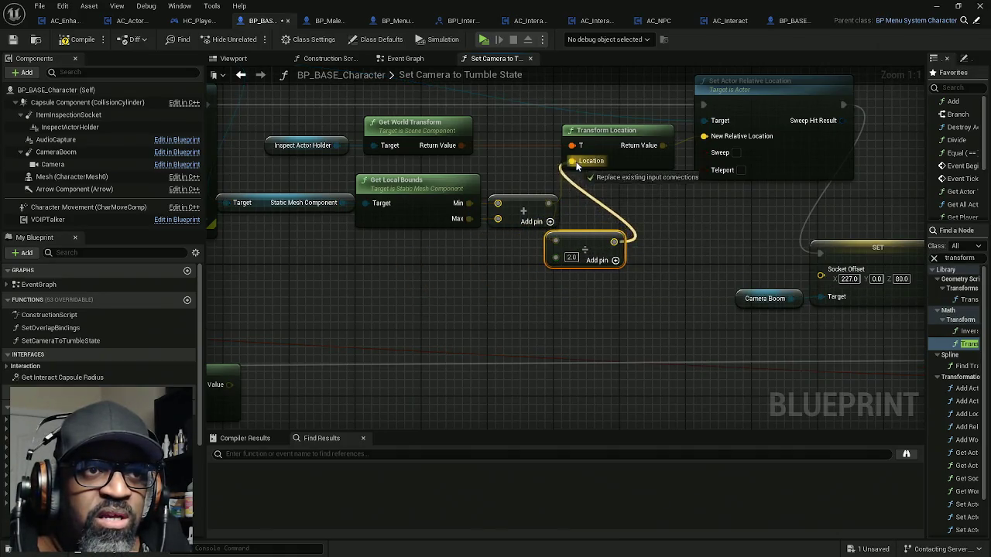
{"action": "mouse_move", "coordinate": [482, 267]}
{"action": "left_mouse_down"}
{"action": "mouse_move", "coordinate": [561, 262]}
{"action": "mouse_move", "coordinate": [398, 199]}
{"action": "left_mouse_up"}
{"action": "mouse_move", "coordinate": [500, 196]}
{"action": "left_mouse_down"}
{"action": "mouse_move", "coordinate": [484, 264]}
{"action": "mouse_move", "coordinate": [500, 264]}
{"action": "left_mouse_up"}
{"action": "left_click_drag", "start_coordinate": [659, 242], "coordinate": [684, 267]}
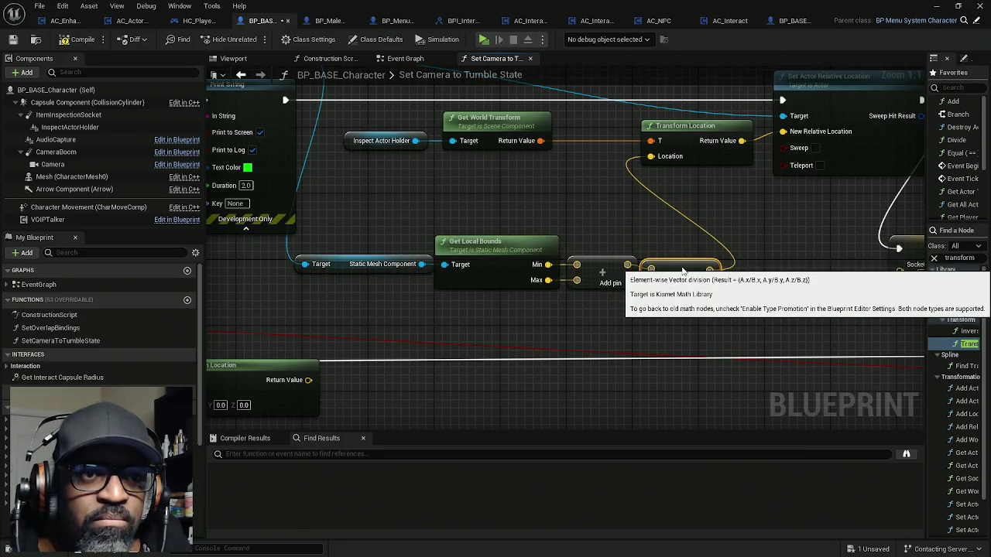
{"action": "left_click_drag", "start_coordinate": [739, 303], "coordinate": [422, 252]}
{"action": "key", "text": "q"}
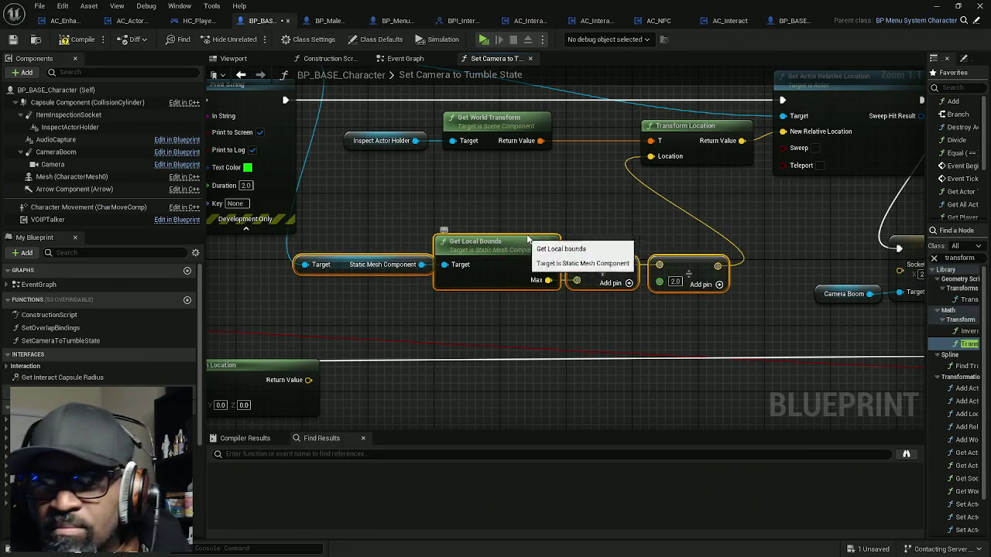
{"action": "left_click", "coordinate": [546, 227]}
Step: Feed the halved result into New Relative Location and move the holder transform nodes down, unwiring Location
{"action": "left_click_drag", "start_coordinate": [578, 223], "coordinate": [530, 252]}
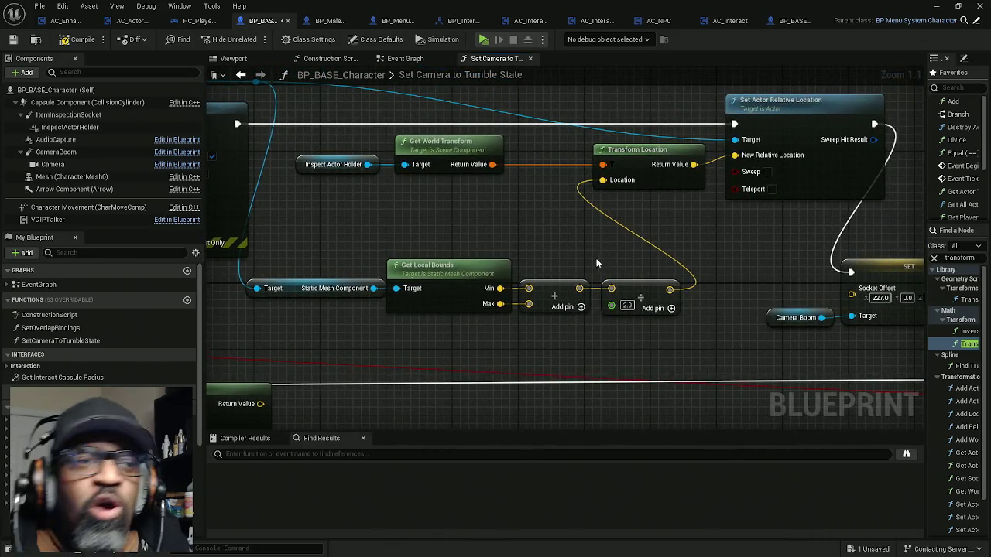
{"action": "mouse_move", "coordinate": [669, 290]}
{"action": "left_mouse_down"}
{"action": "mouse_move", "coordinate": [712, 280]}
{"action": "mouse_move", "coordinate": [735, 155]}
{"action": "left_mouse_up"}
{"action": "left_click_drag", "start_coordinate": [645, 212], "coordinate": [293, 147]}
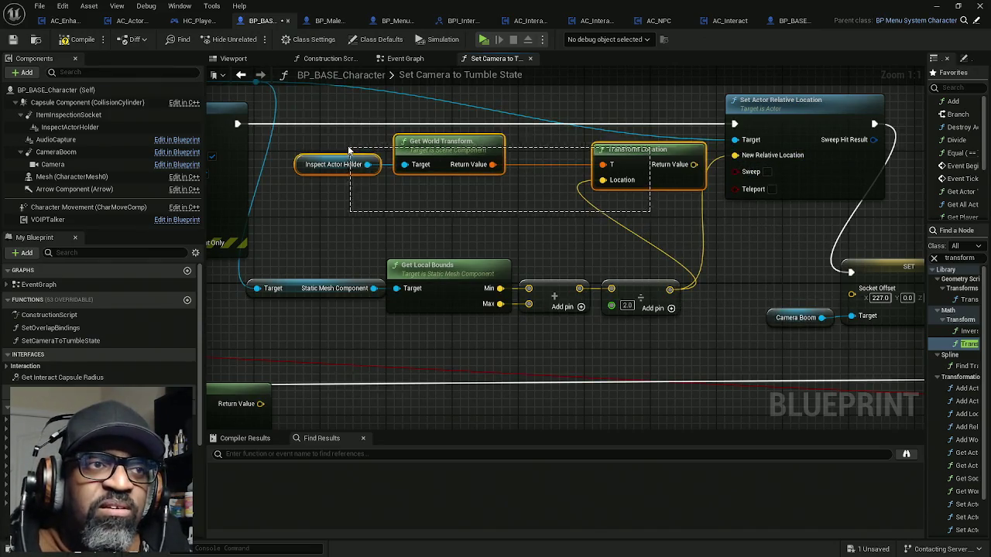
{"action": "scroll", "coordinate": [461, 241], "scroll_direction": "down", "scroll_amount": 2}
{"action": "mouse_move", "coordinate": [455, 175]}
{"action": "left_mouse_down"}
{"action": "mouse_move", "coordinate": [509, 385]}
{"action": "mouse_move", "coordinate": [502, 398]}
{"action": "left_mouse_up"}
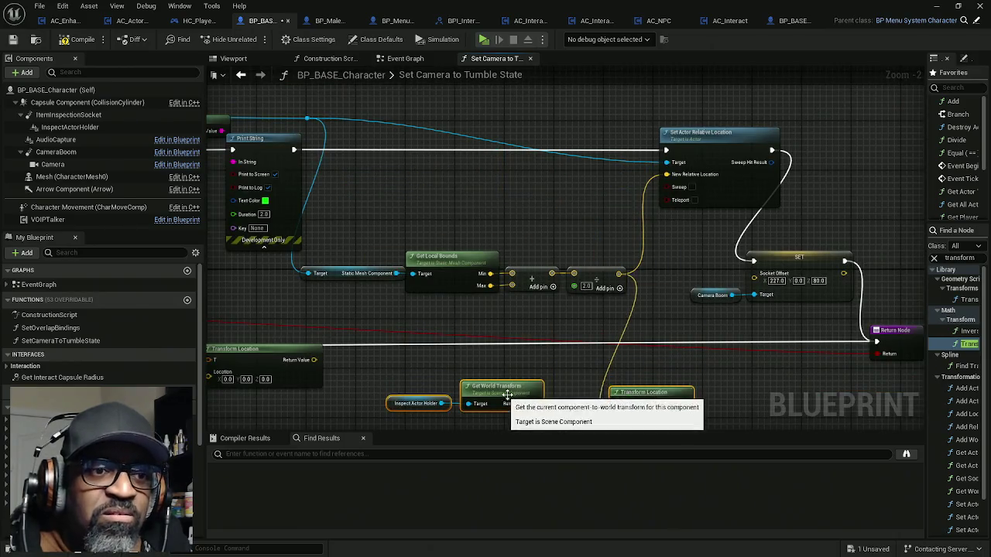
{"action": "left_click", "coordinate": [613, 415], "text": "alt"}
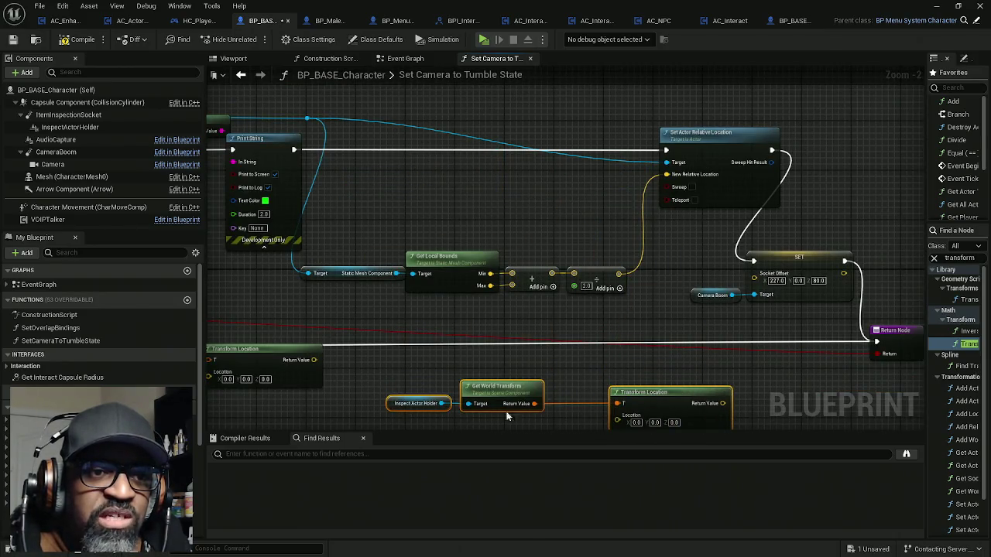
{"action": "mouse_move", "coordinate": [361, 244]}
{"action": "left_mouse_down"}
{"action": "mouse_move", "coordinate": [664, 299]}
{"action": "mouse_move", "coordinate": [647, 305]}
{"action": "left_mouse_up"}
Step: Raise the Get Local Bounds chain, compile and save, then play-test in a new window
{"action": "left_click_drag", "start_coordinate": [590, 279], "coordinate": [603, 192]}
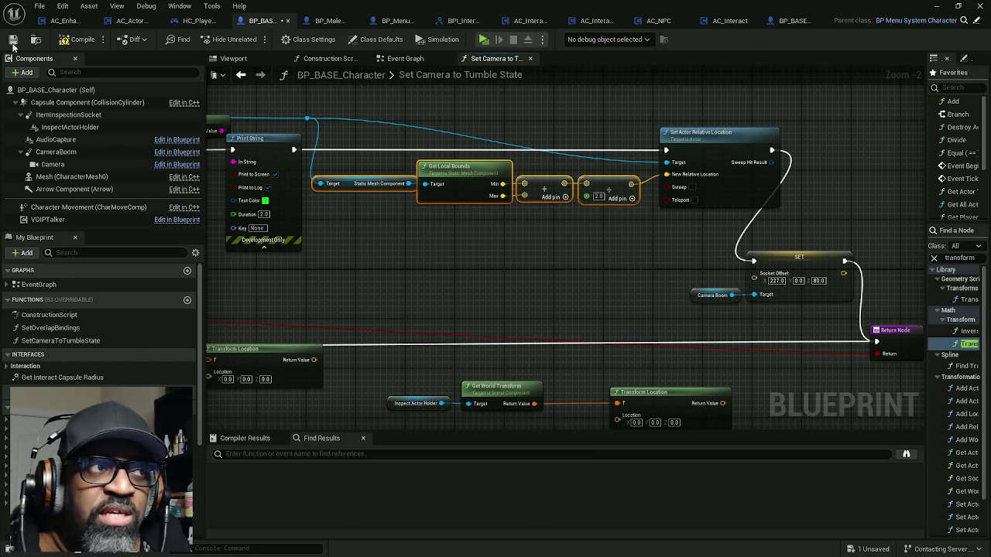
{"action": "left_click", "coordinate": [78, 38]}
{"action": "mouse_move", "coordinate": [524, 5]}
{"action": "left_mouse_down"}
{"action": "mouse_move", "coordinate": [465, 226]}
{"action": "mouse_move", "coordinate": [256, 291]}
{"action": "mouse_move", "coordinate": [348, 2]}
{"action": "left_mouse_up"}
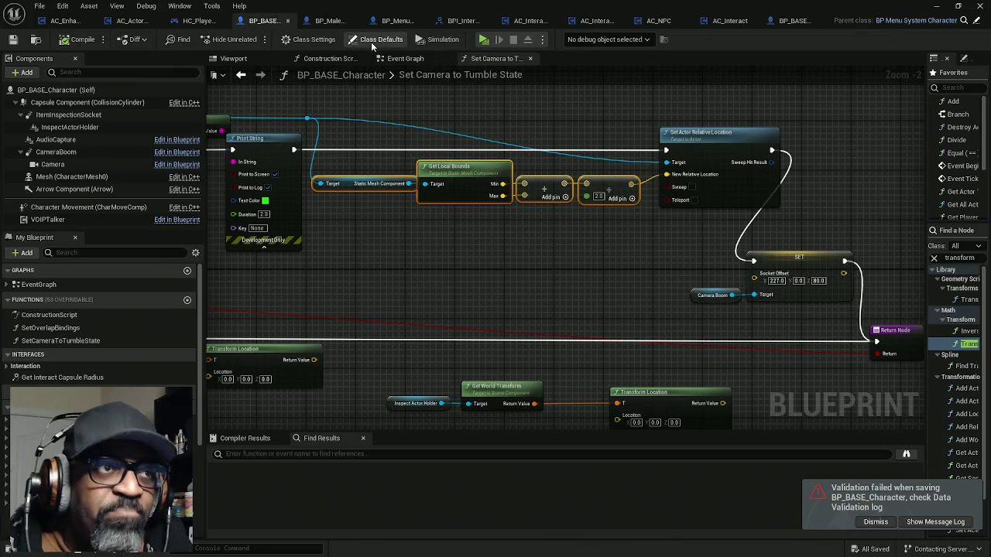
{"action": "left_click", "coordinate": [485, 40]}
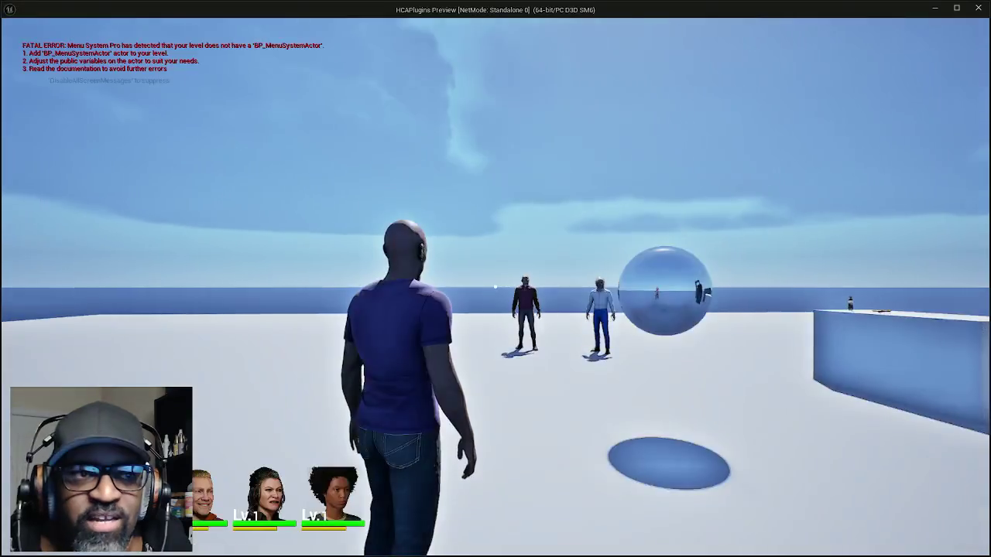
Step: Walk to the soda bottle, inspect it with E while aiming, then end the play-test with Esc
{"action": "key", "text": "w"}
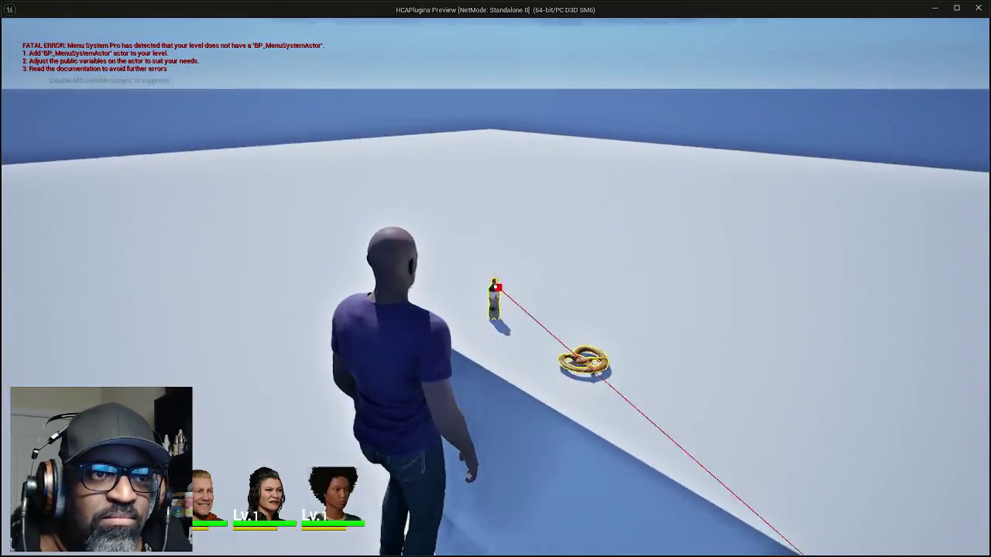
{"action": "key", "text": "e"}
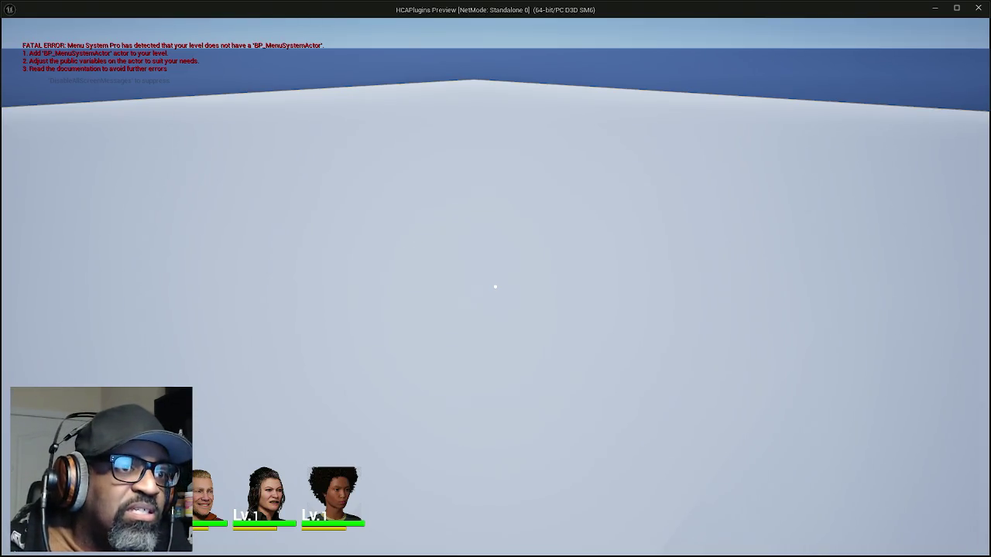
{"action": "right_click", "coordinate": [496, 287]}
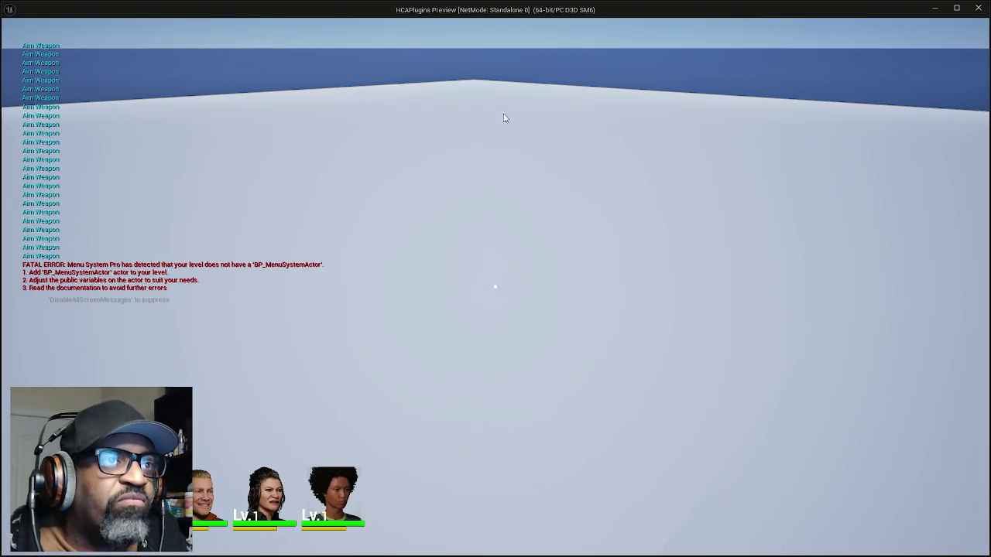
{"action": "key", "text": "Escape"}
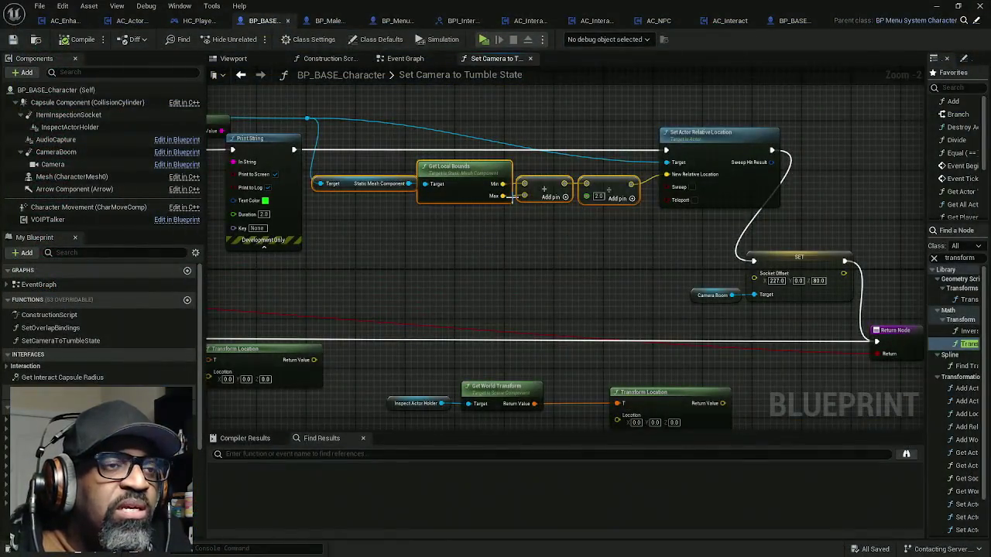
Step: Look over the tumble-camera graph, then launch another Play in New Window test
{"action": "mouse_move", "coordinate": [563, 261]}
{"action": "left_mouse_down"}
{"action": "mouse_move", "coordinate": [566, 240]}
{"action": "mouse_move", "coordinate": [585, 246]}
{"action": "left_mouse_up"}
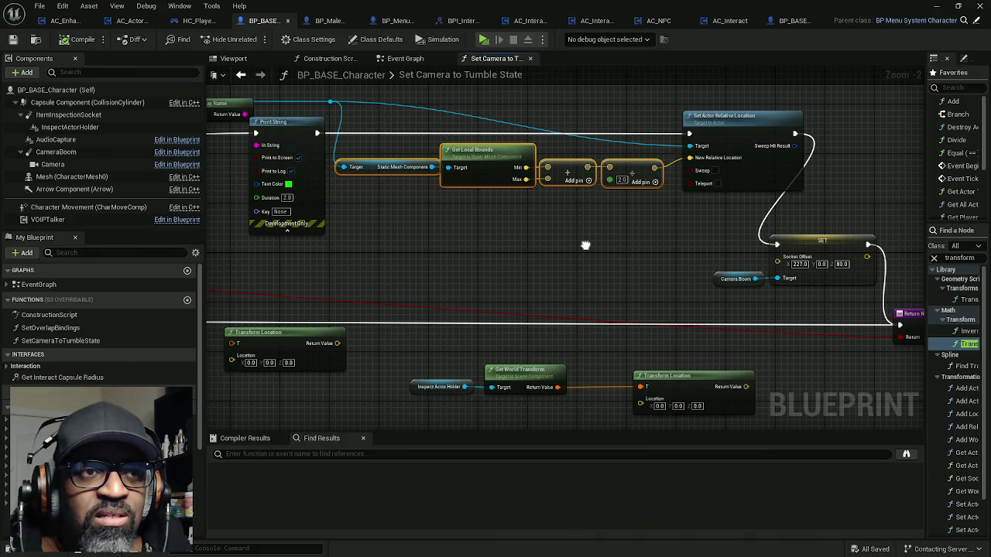
{"action": "left_click_drag", "start_coordinate": [585, 245], "coordinate": [558, 241]}
{"action": "mouse_move", "coordinate": [529, 238]}
{"action": "left_mouse_down"}
{"action": "mouse_move", "coordinate": [515, 217]}
{"action": "mouse_move", "coordinate": [533, 227]}
{"action": "mouse_move", "coordinate": [381, 233]}
{"action": "left_mouse_up"}
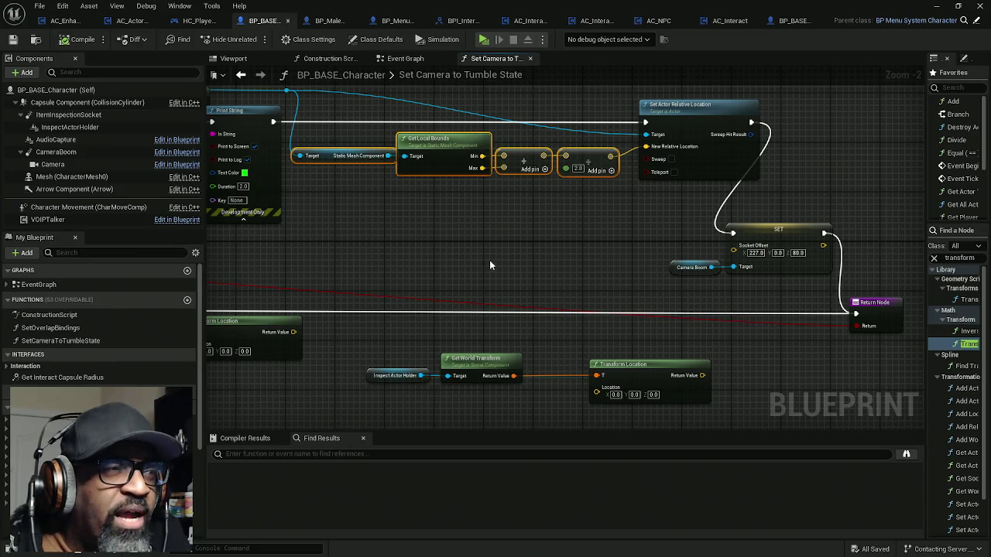
{"action": "mouse_move", "coordinate": [421, 251]}
{"action": "left_mouse_down"}
{"action": "mouse_move", "coordinate": [478, 249]}
{"action": "mouse_move", "coordinate": [466, 249]}
{"action": "left_mouse_up"}
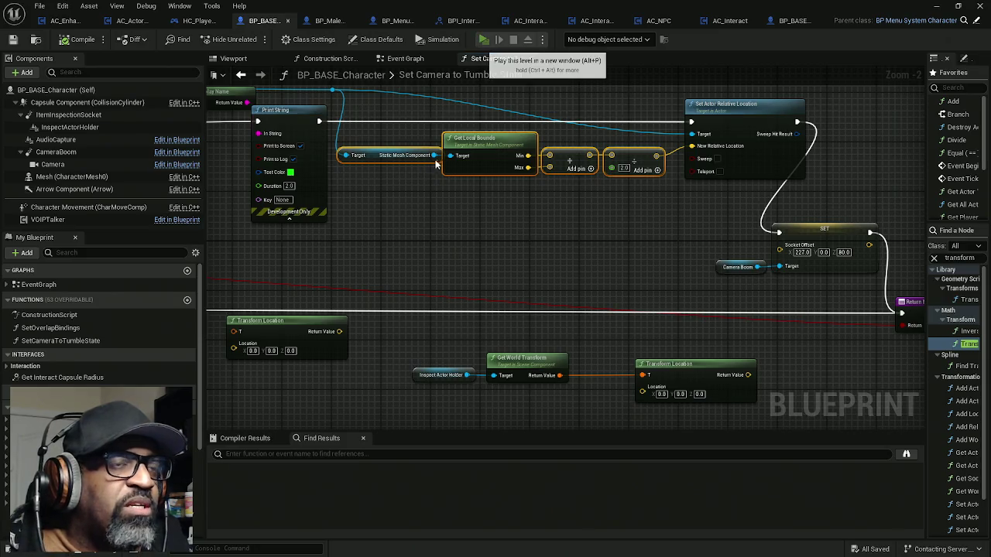
{"action": "left_click", "coordinate": [484, 39]}
Step: Walk to the counter, inspect and rotate the soda bottle, then exit play with Esc
{"action": "key", "text": "w"}
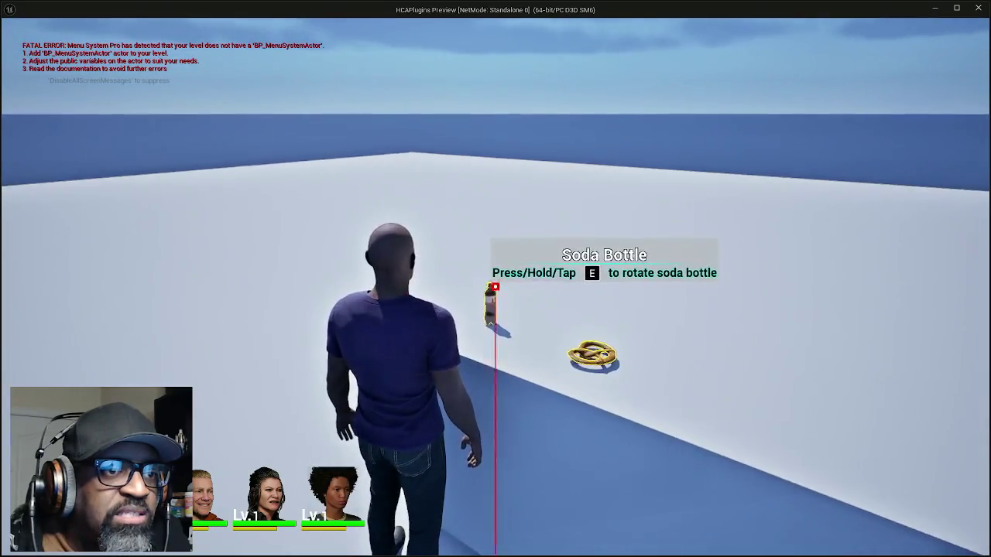
{"action": "key", "text": "e"}
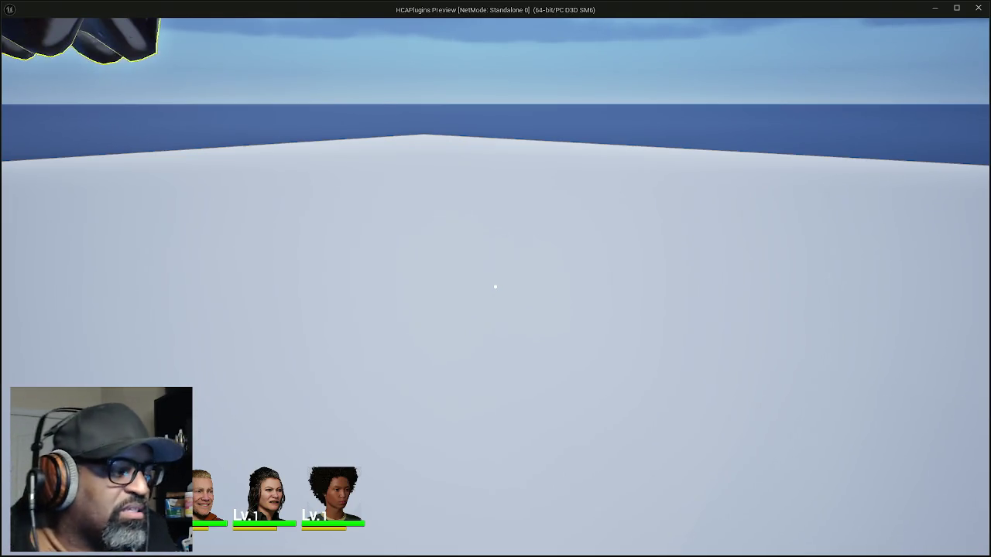
{"action": "key", "text": "Escape"}
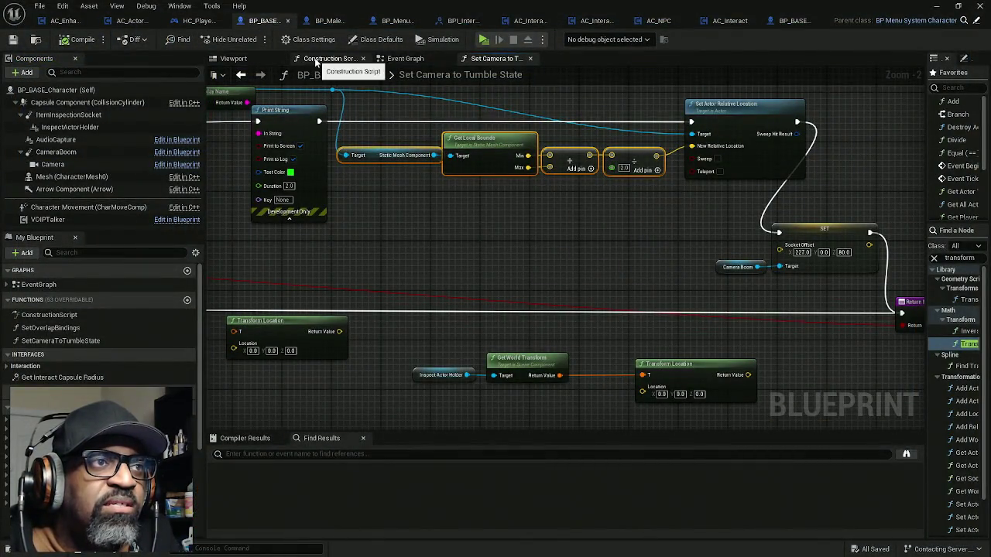
Step: Show ItemInspectionSocket's details in the character viewport: arm length 80, socket offset 20, 0, 80
{"action": "left_click", "coordinate": [233, 58]}
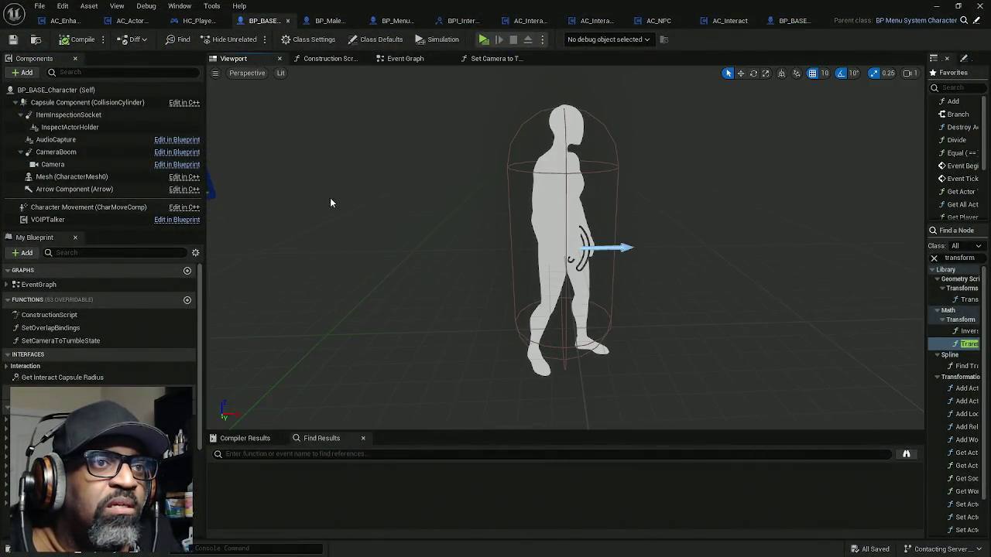
{"action": "left_click", "coordinate": [80, 118]}
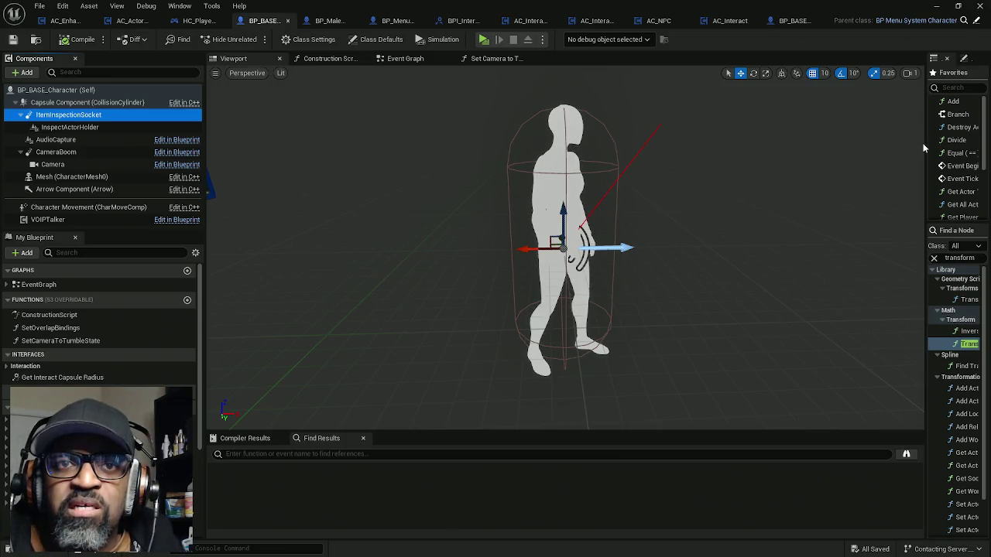
{"action": "left_click_drag", "start_coordinate": [926, 146], "coordinate": [695, 146]}
{"action": "left_click", "coordinate": [803, 58]}
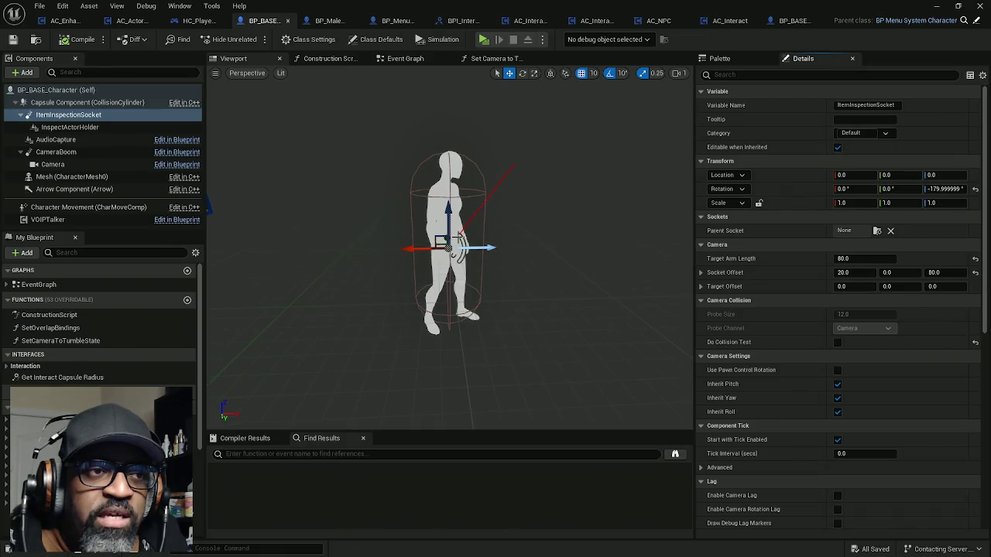
{"action": "left_click", "coordinate": [70, 90]}
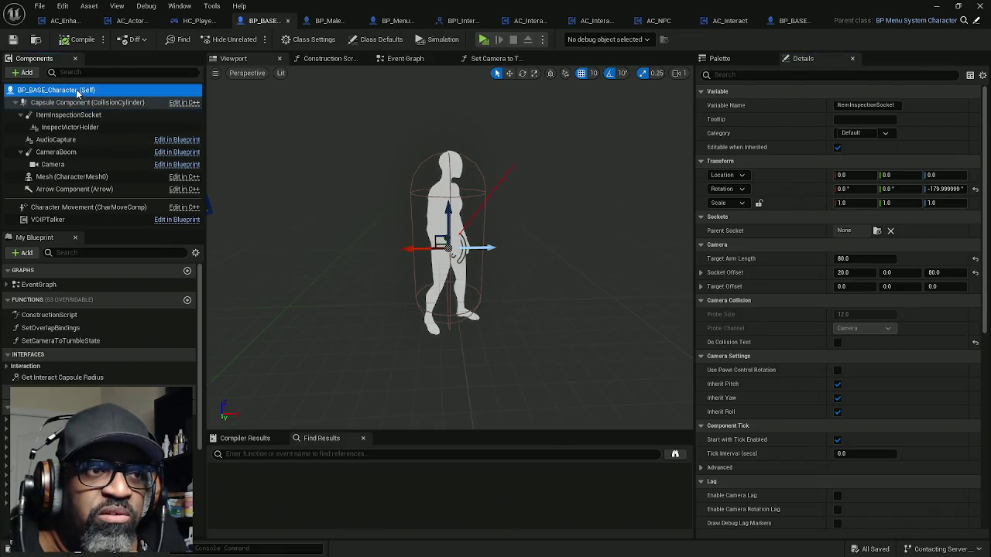
{"action": "left_click", "coordinate": [84, 103]}
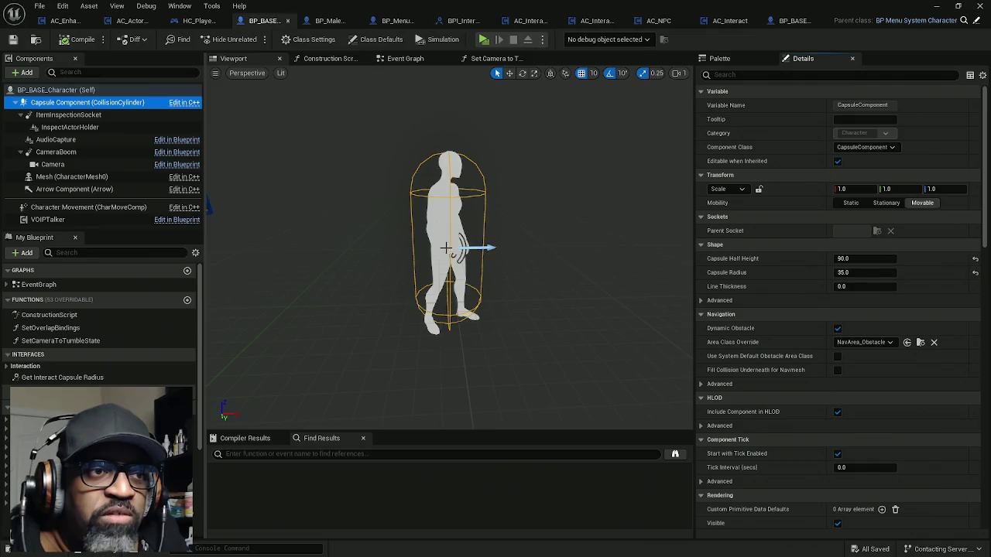
{"action": "left_click", "coordinate": [68, 114]}
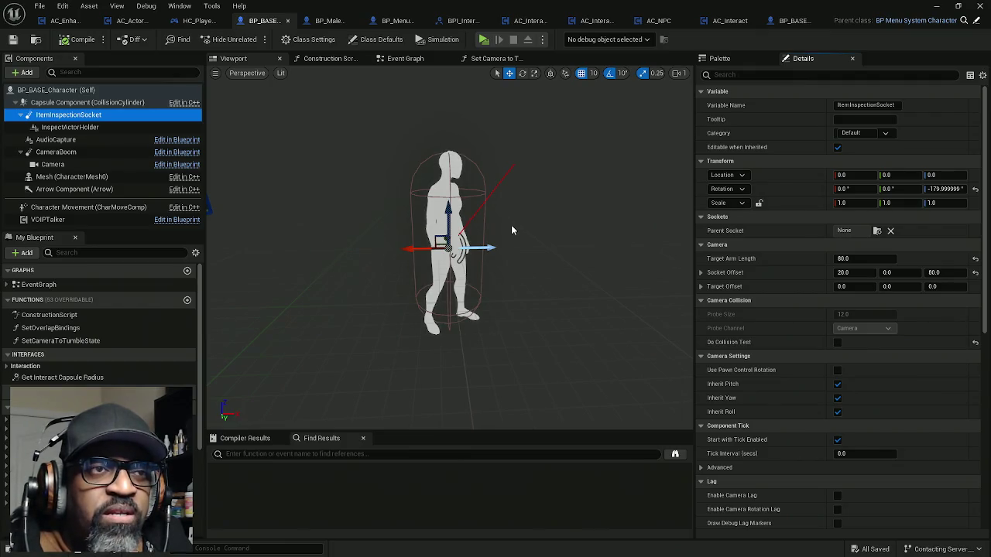
Step: Play-test the level, walk to the counter and pick up the soda bottle for inspection
{"action": "left_click", "coordinate": [483, 40]}
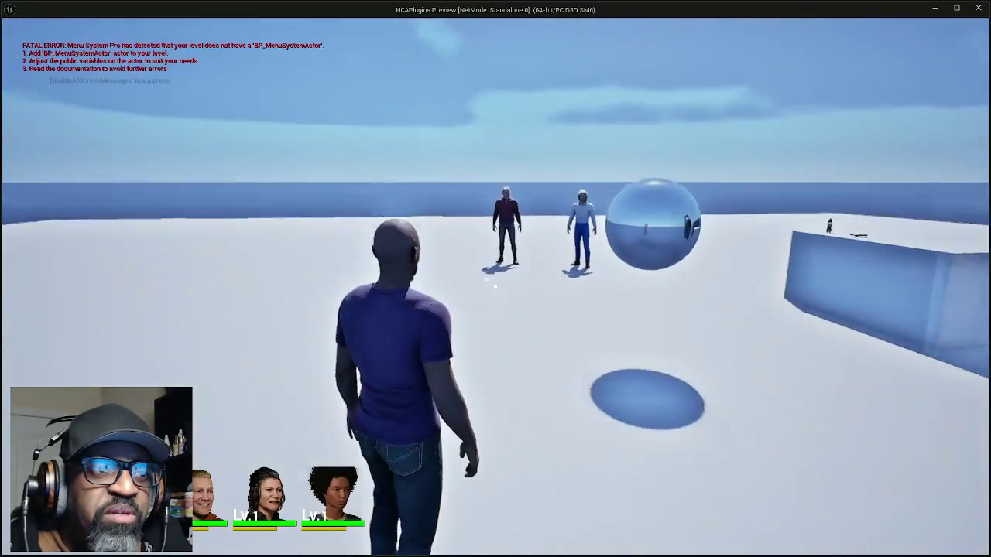
{"action": "key", "text": "w"}
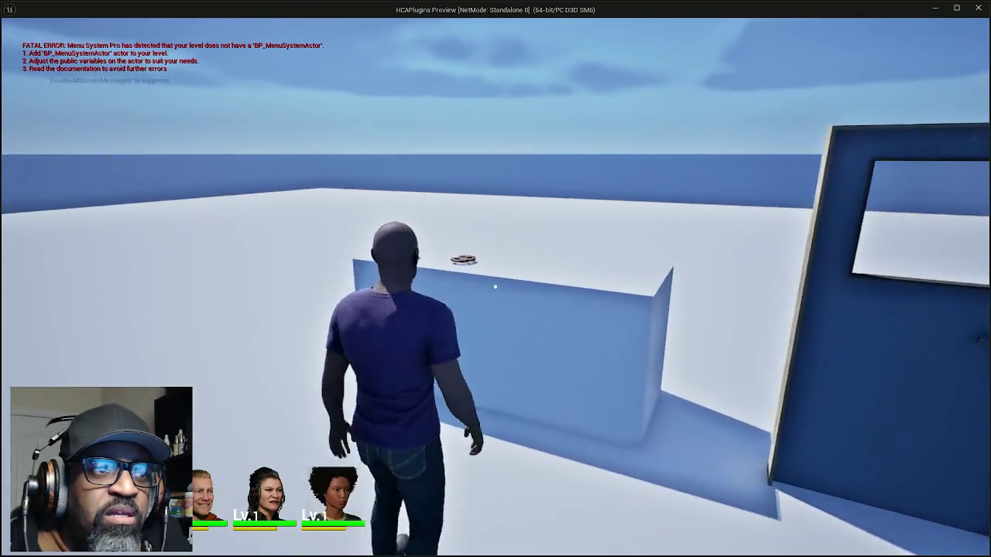
{"action": "key", "text": "w"}
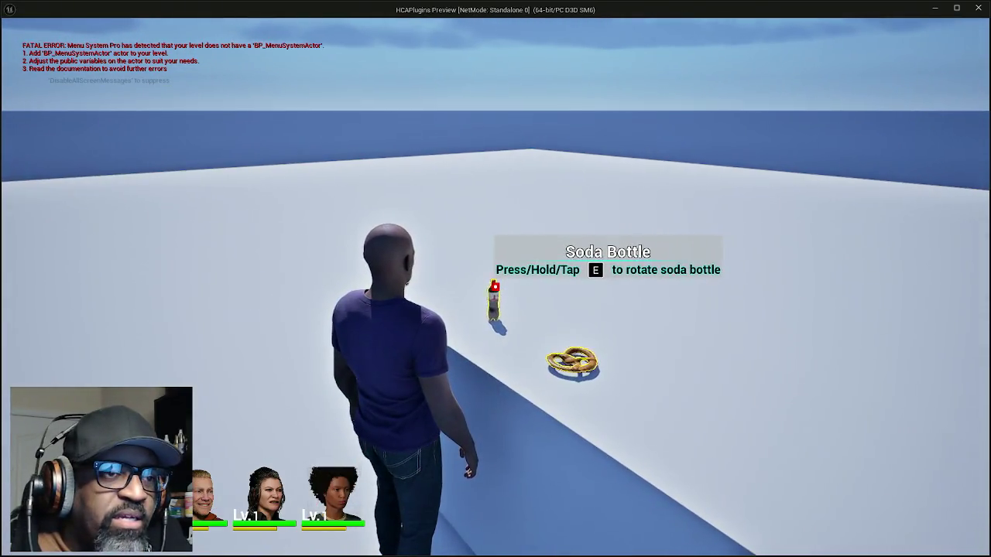
{"action": "key", "text": "e"}
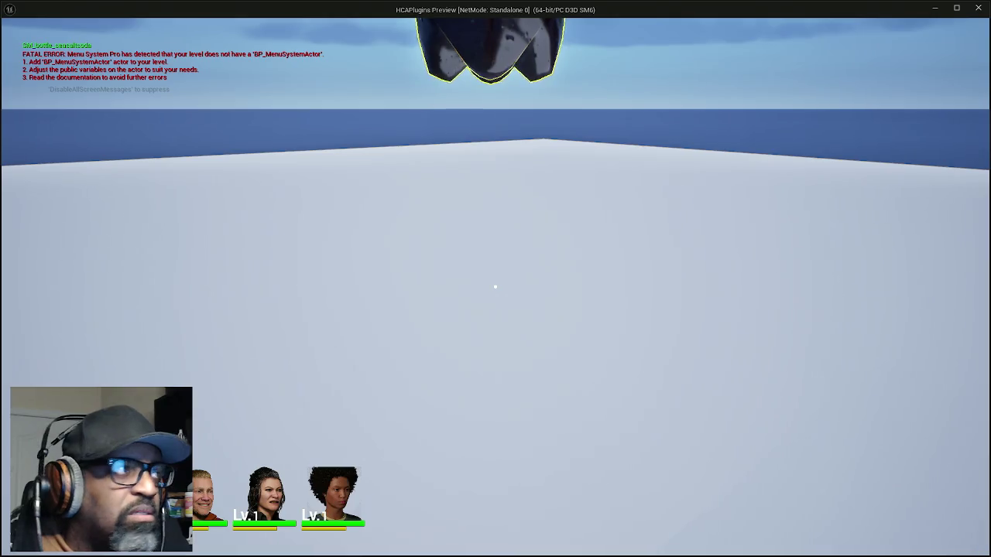
{"action": "key", "text": "alt+Tab"}
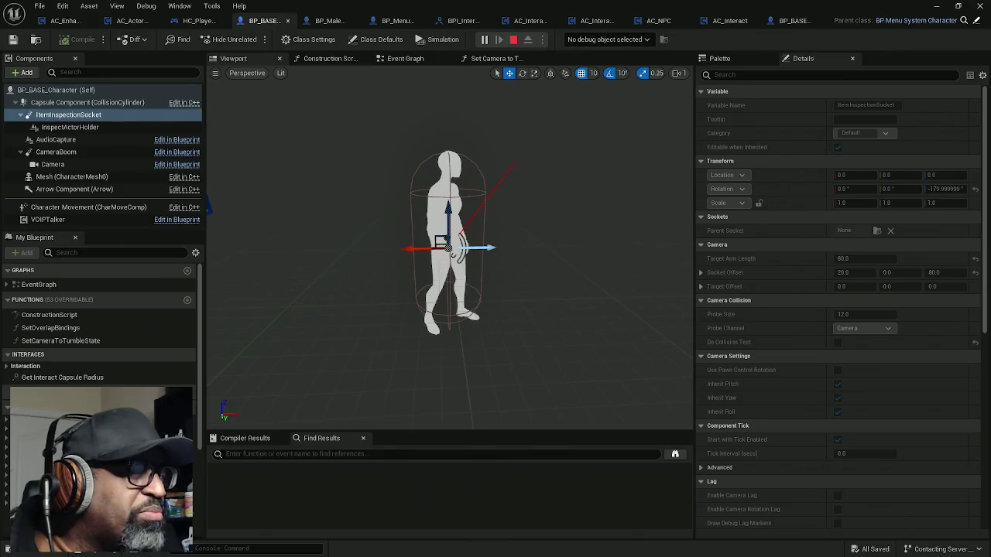
{"action": "key", "text": "alt+Tab"}
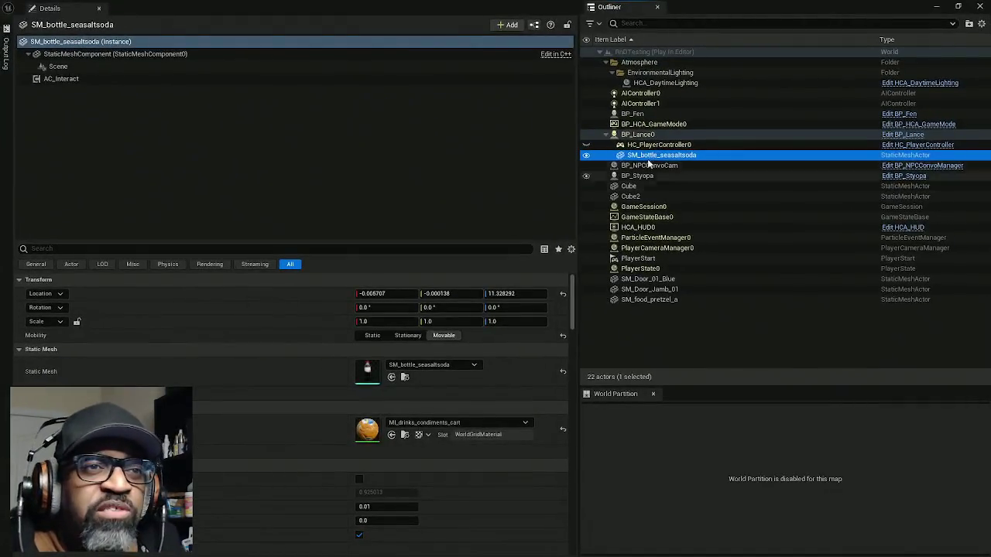
Step: Switch BP_Lance0's location from World back to Relative, then select SM_bottle_seasaltsoda
{"action": "left_click", "coordinate": [631, 136]}
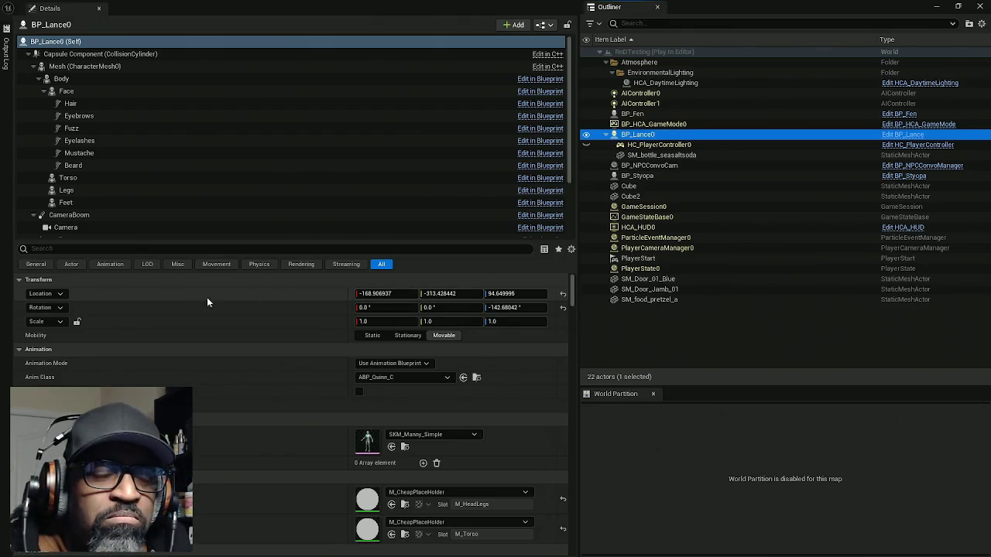
{"action": "left_click", "coordinate": [68, 292]}
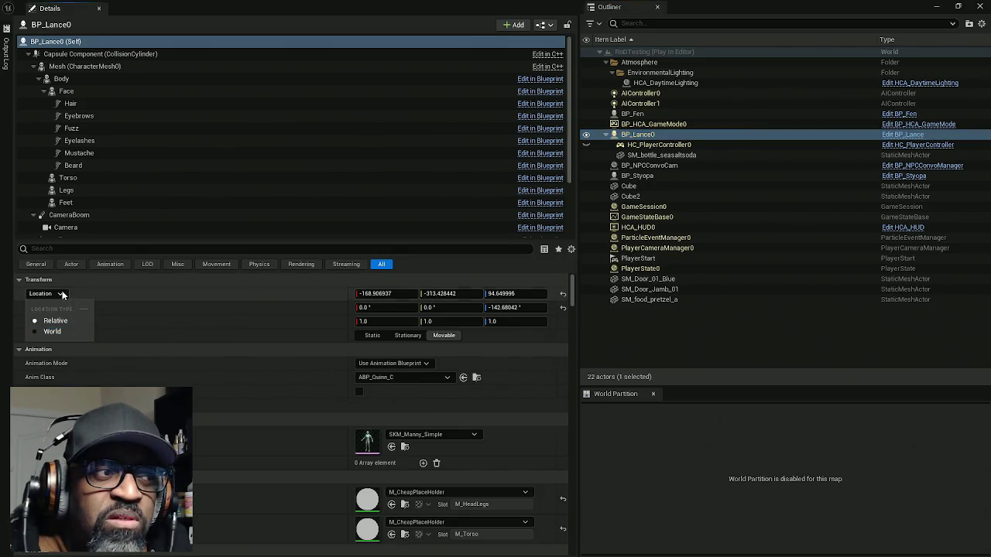
{"action": "left_click", "coordinate": [59, 333]}
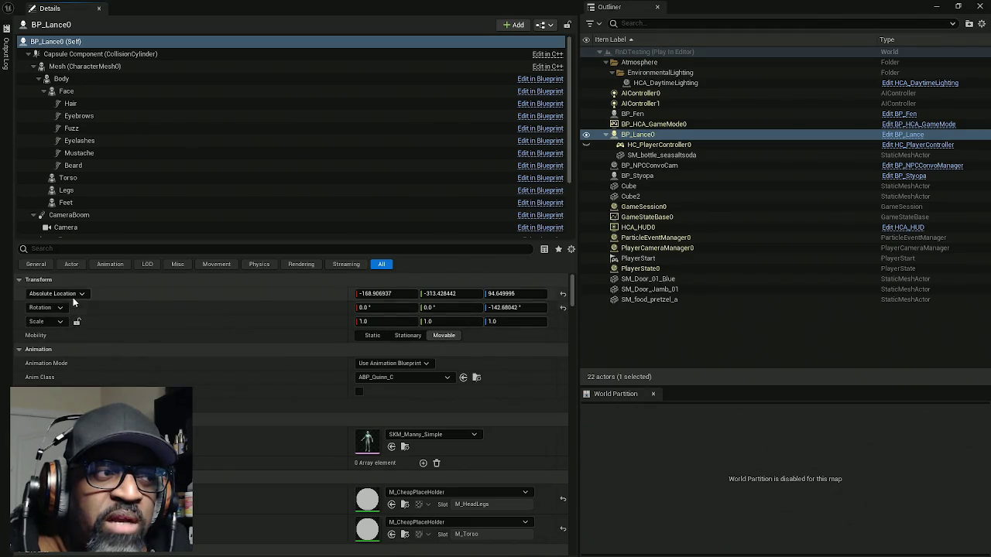
{"action": "left_click", "coordinate": [77, 294]}
{"action": "left_click", "coordinate": [70, 311]}
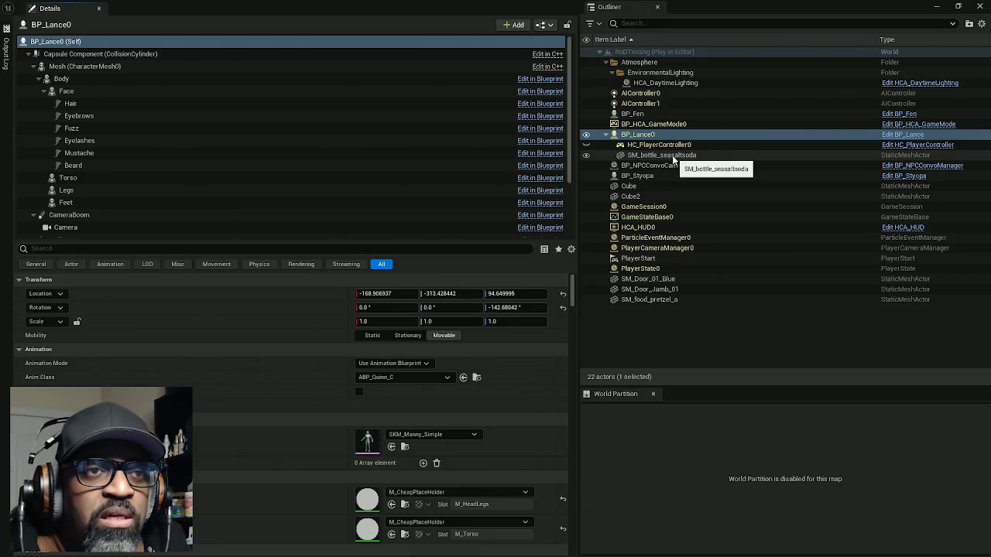
{"action": "left_click", "coordinate": [672, 157]}
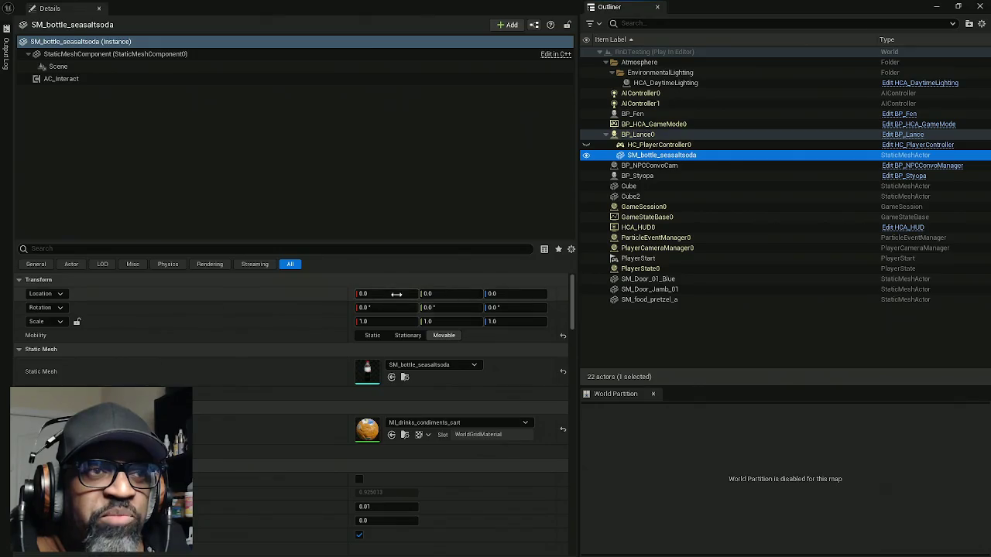
Step: Compare the world locations of the soda bottle and the InspectActorHolder component
{"action": "left_click", "coordinate": [48, 293]}
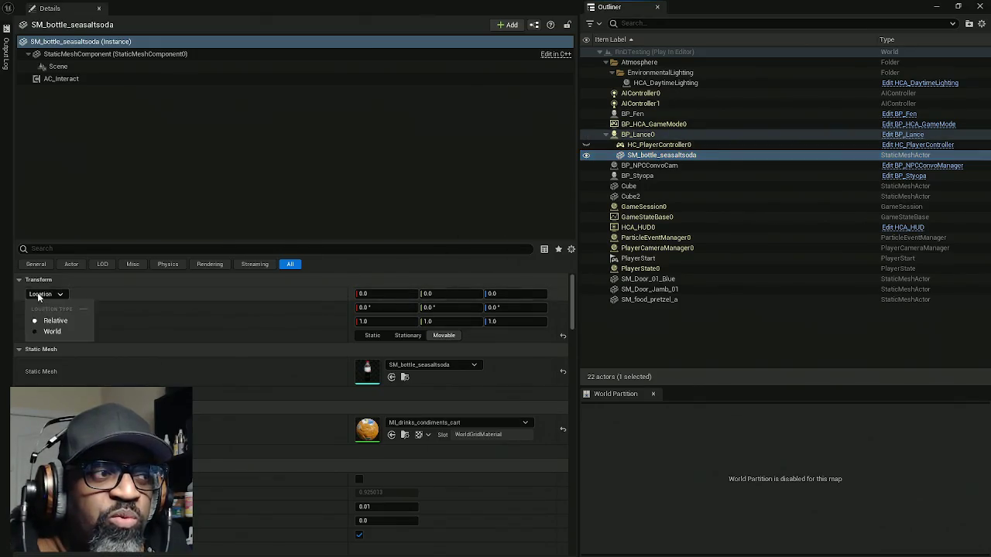
{"action": "left_click", "coordinate": [44, 330]}
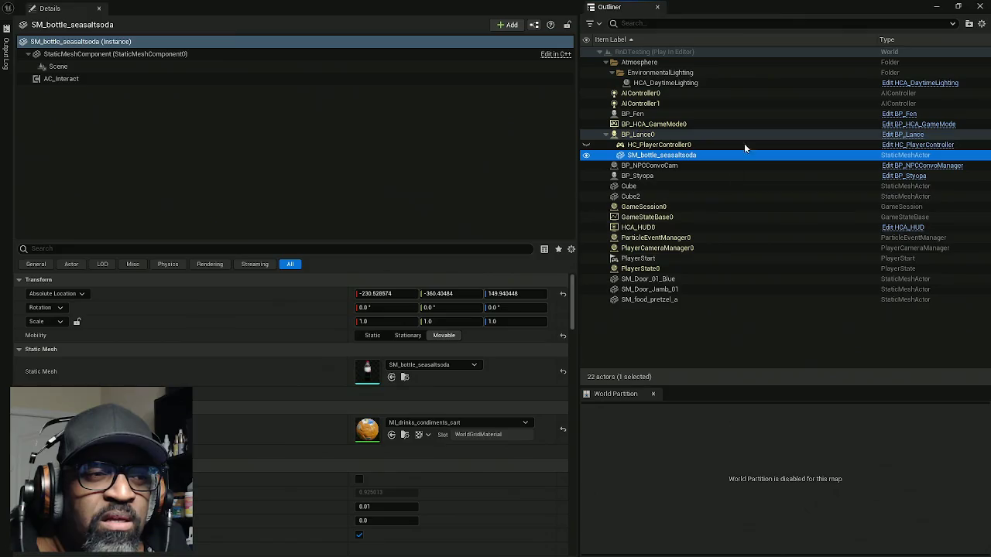
{"action": "left_click", "coordinate": [658, 136]}
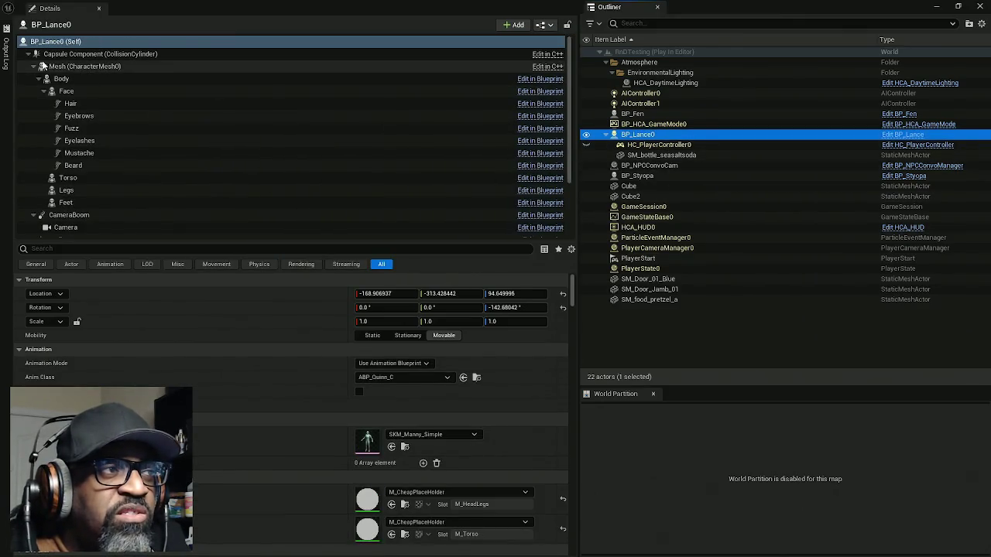
{"action": "left_click", "coordinate": [34, 67]}
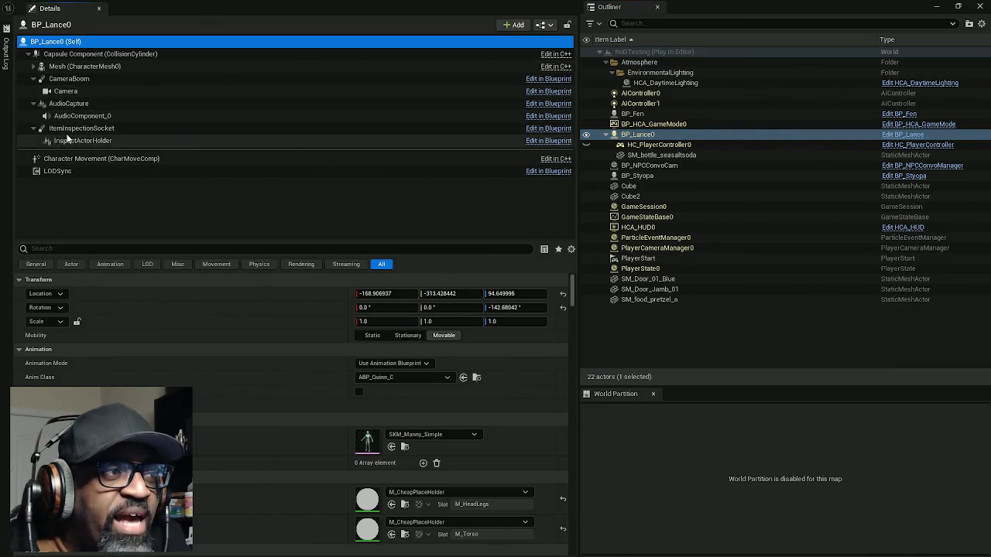
{"action": "left_click", "coordinate": [90, 142]}
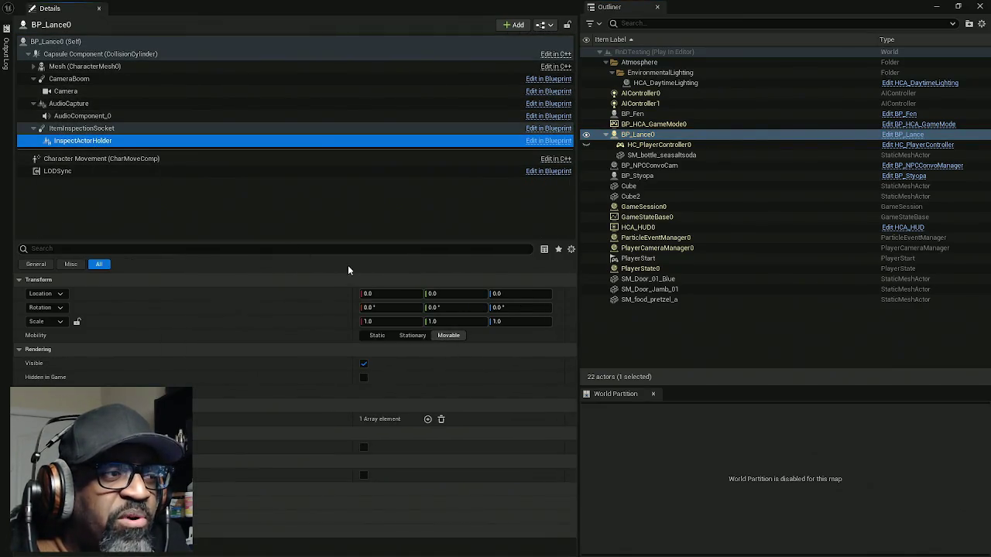
{"action": "left_click", "coordinate": [46, 293]}
{"action": "left_click", "coordinate": [53, 330]}
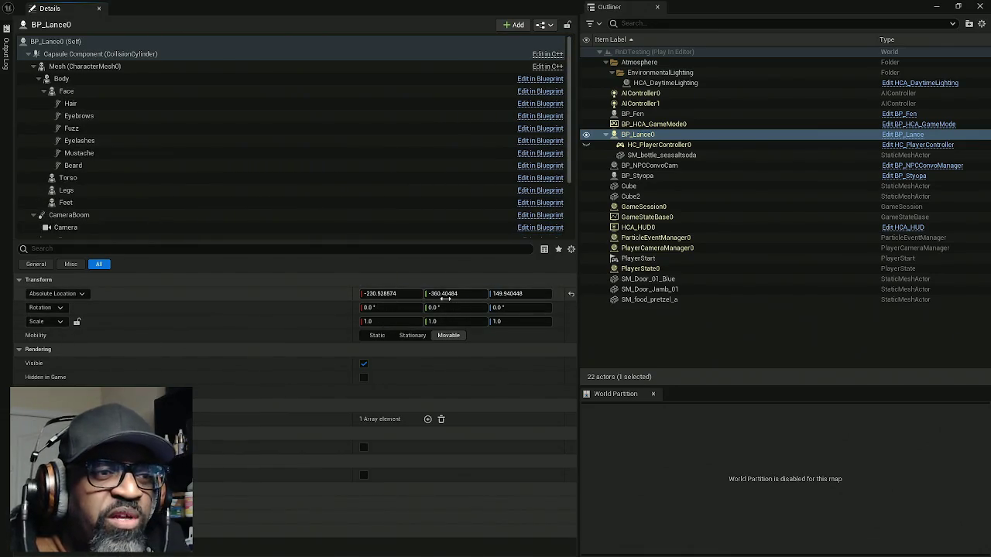
Step: Toggle the soda bottle's location between World and Relative, ending on Relative
{"action": "left_click", "coordinate": [671, 156]}
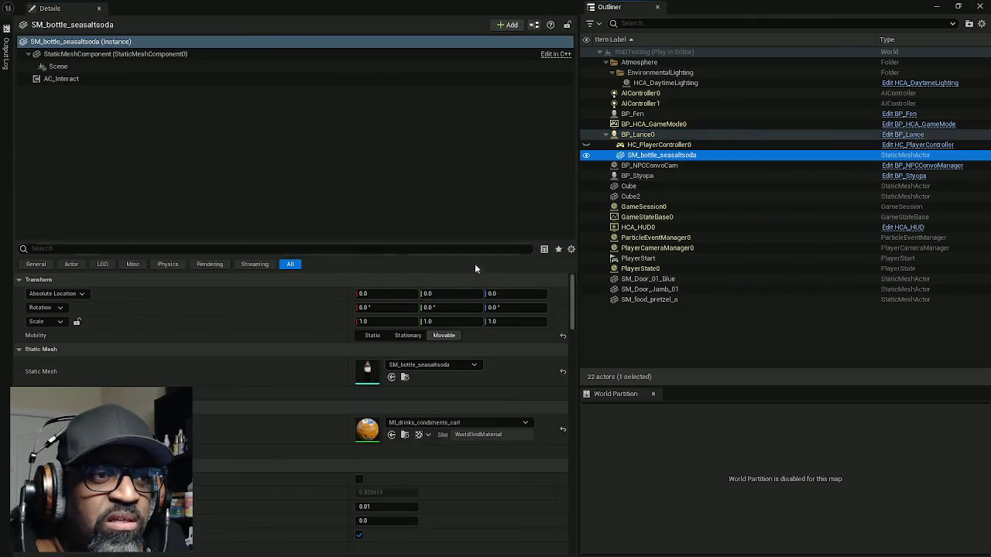
{"action": "left_click", "coordinate": [71, 295]}
{"action": "left_click", "coordinate": [69, 295]}
{"action": "left_click", "coordinate": [66, 296]}
{"action": "left_click", "coordinate": [54, 321]}
{"action": "left_click", "coordinate": [63, 295]}
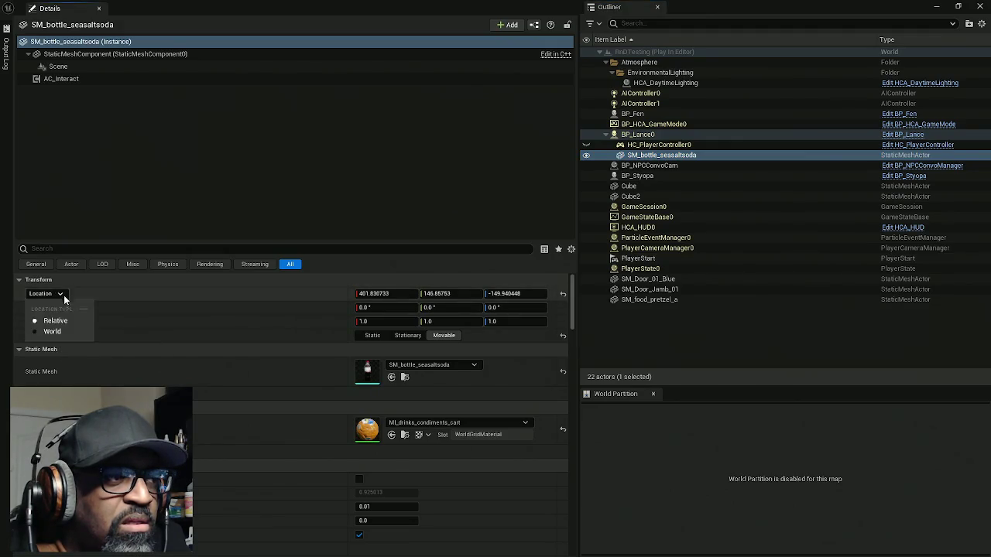
{"action": "left_click", "coordinate": [54, 333]}
{"action": "left_click", "coordinate": [62, 294]}
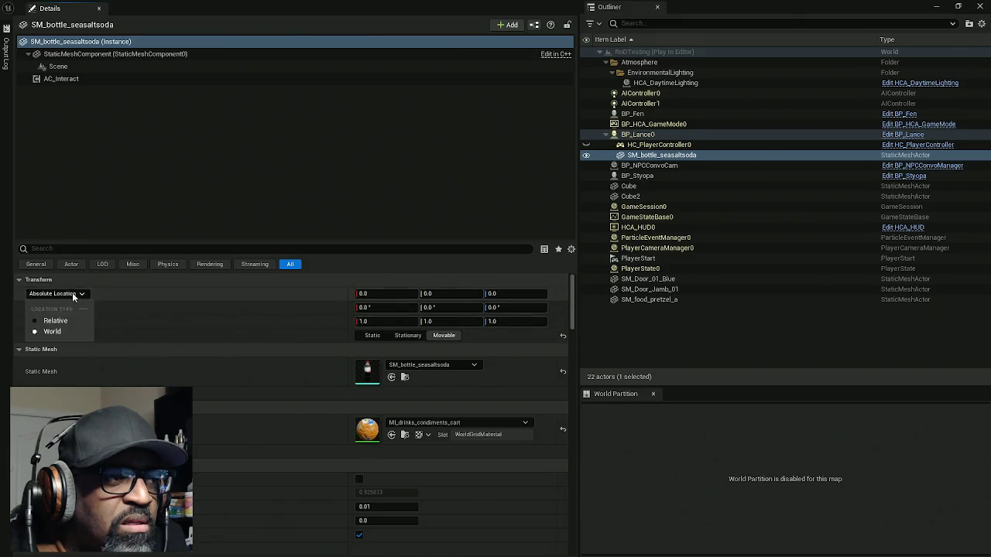
{"action": "left_click", "coordinate": [55, 322]}
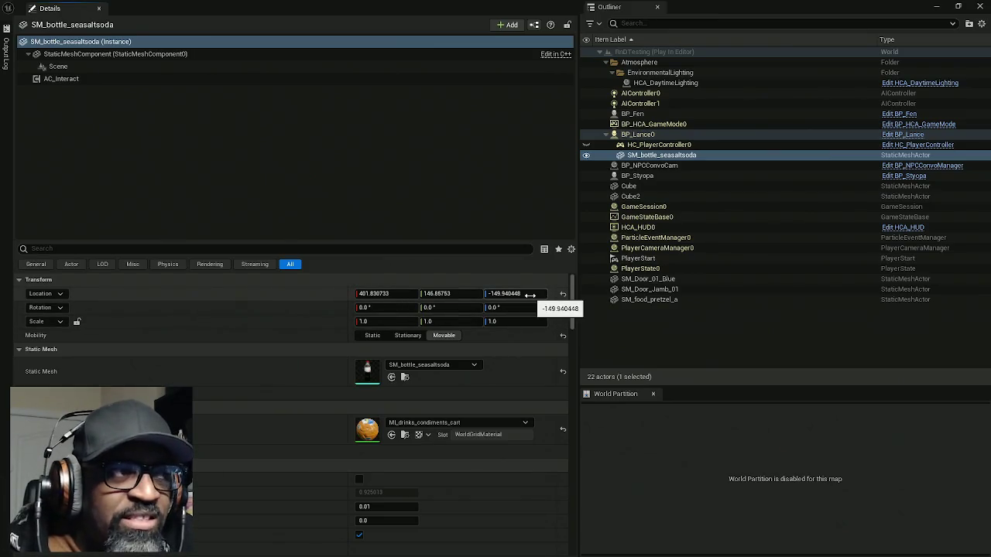
Step: Set the soda bottle's relative Location X and Y to 0, keeping Z at -149.940448
{"action": "mouse_move", "coordinate": [489, 242]}
{"action": "left_mouse_down"}
{"action": "mouse_move", "coordinate": [489, 181]}
{"action": "mouse_move", "coordinate": [468, 101]}
{"action": "left_mouse_up"}
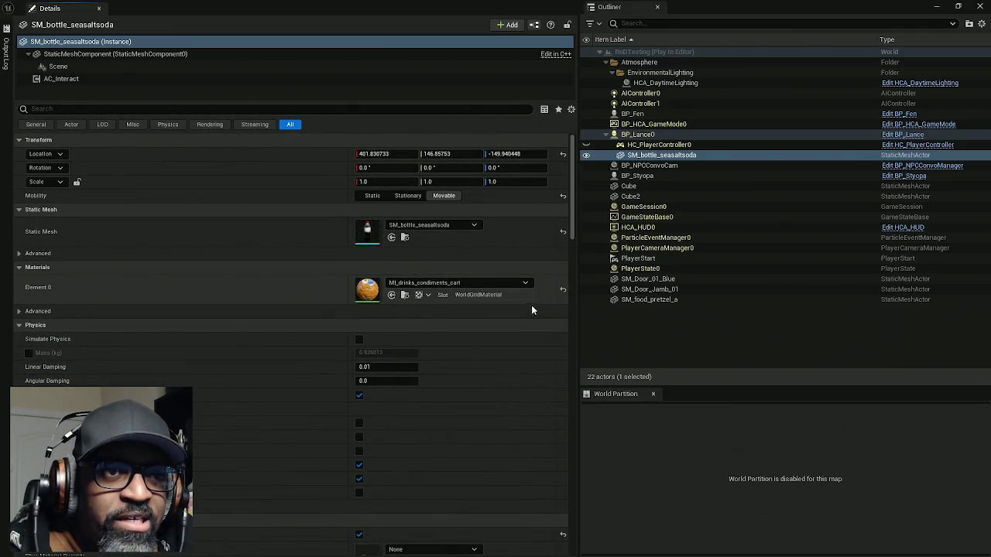
{"action": "left_click", "coordinate": [391, 154]}
{"action": "type", "text": "0"}
{"action": "key", "text": "Tab"}
{"action": "type", "text": "0"}
{"action": "key", "text": "Return"}
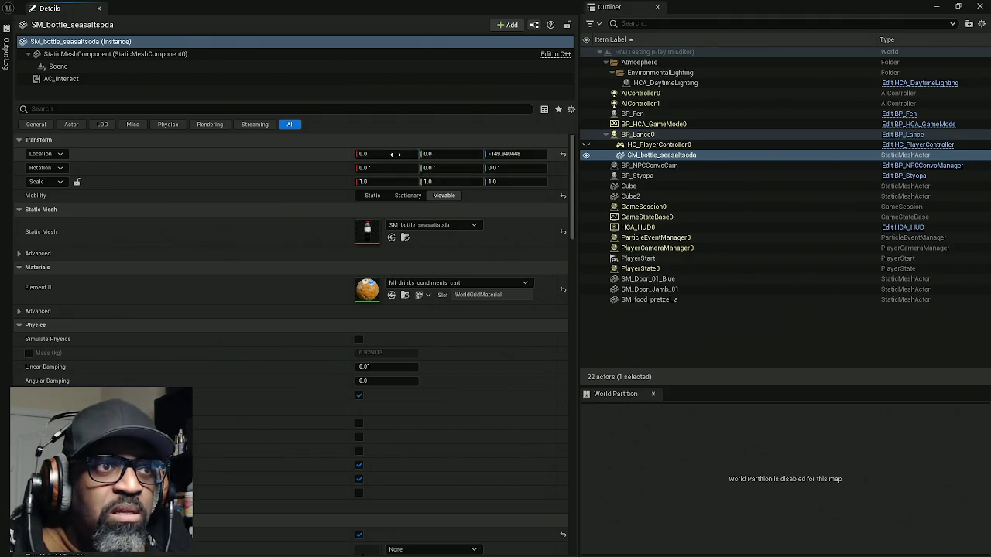
{"action": "key", "text": "alt+Tab"}
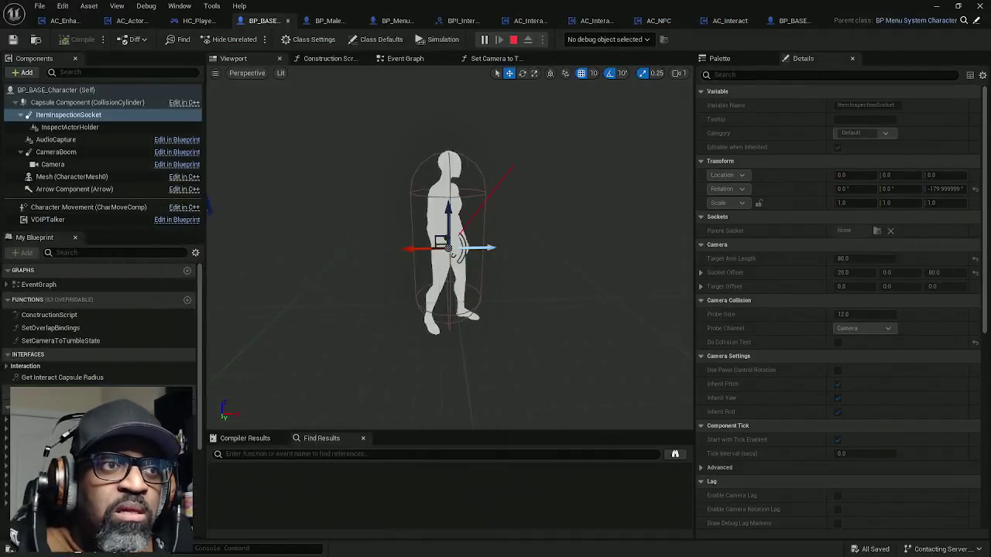
Step: Check the running game preview, then return to the bottle's Details and Outliner window
{"action": "key", "text": "alt+Tab"}
{"action": "key", "text": "alt+Tab"}
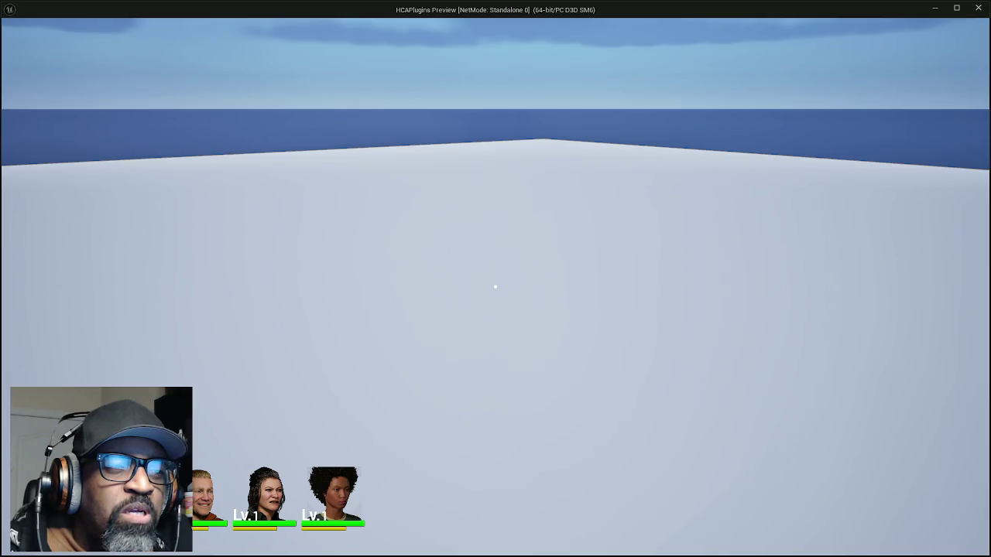
{"action": "key", "text": "alt+Tab"}
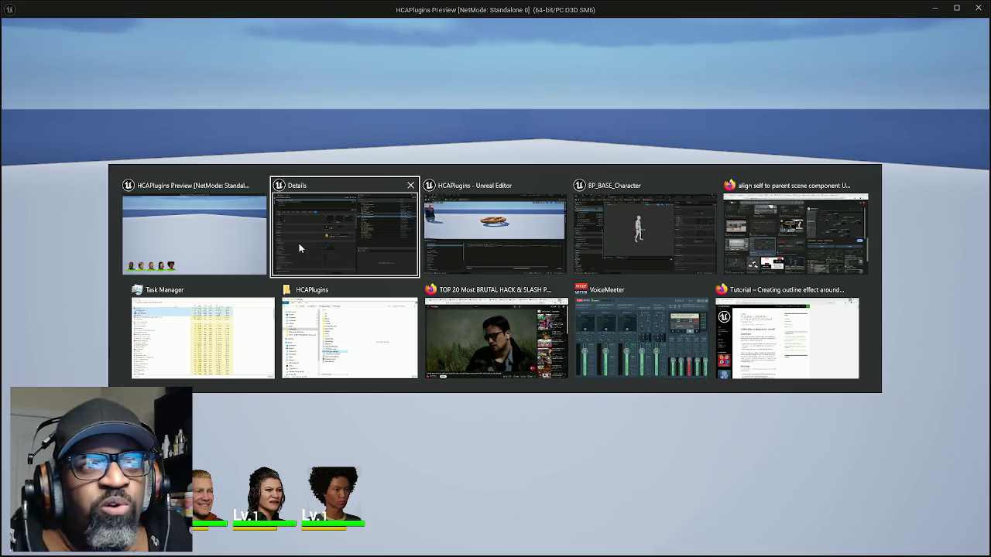
{"action": "left_click", "coordinate": [299, 243]}
{"action": "key", "text": "alt+Tab"}
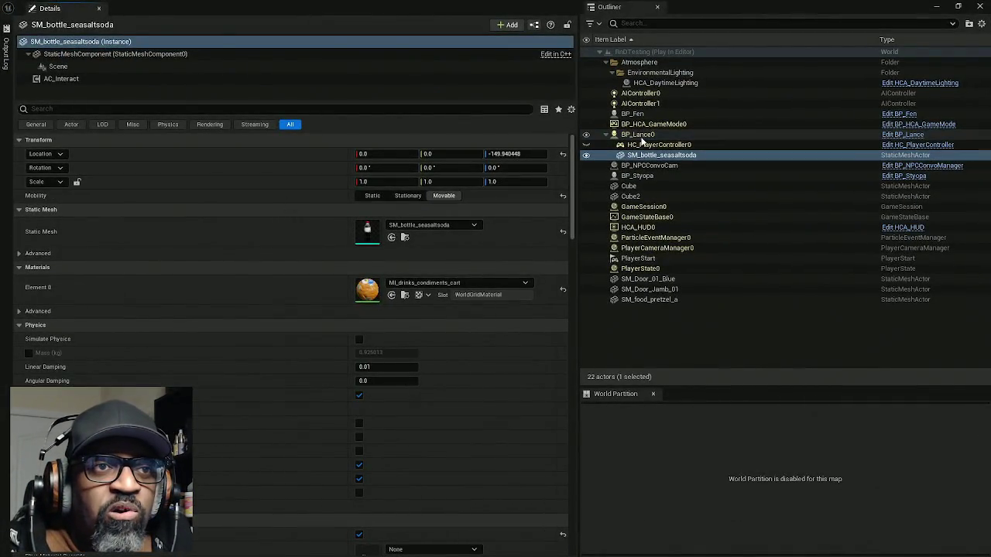
Step: Set BP_Lance0's InspectActorHolder location to Relative, reading 0.0, 0.0, 0.0
{"action": "left_click", "coordinate": [639, 135]}
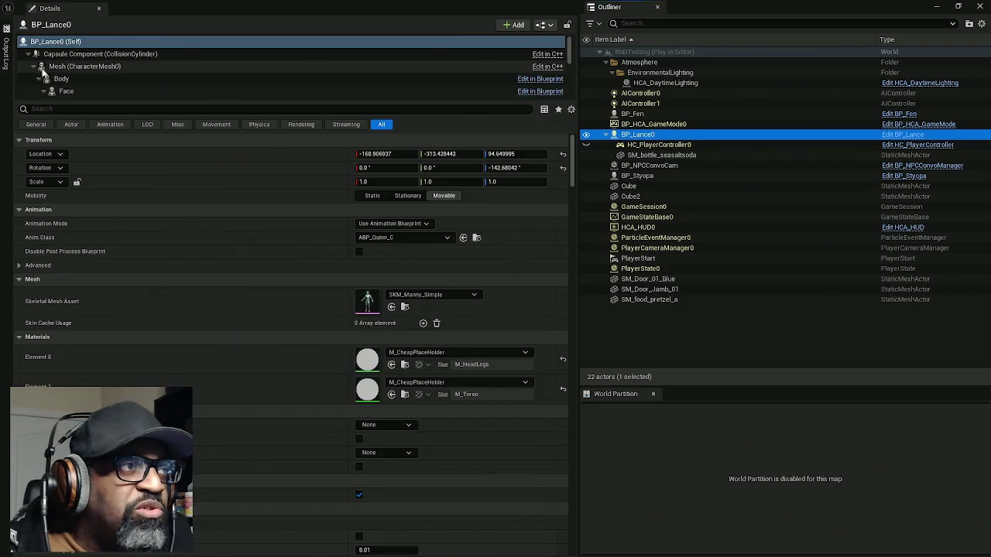
{"action": "scroll", "coordinate": [109, 78], "scroll_direction": "down", "scroll_amount": 2}
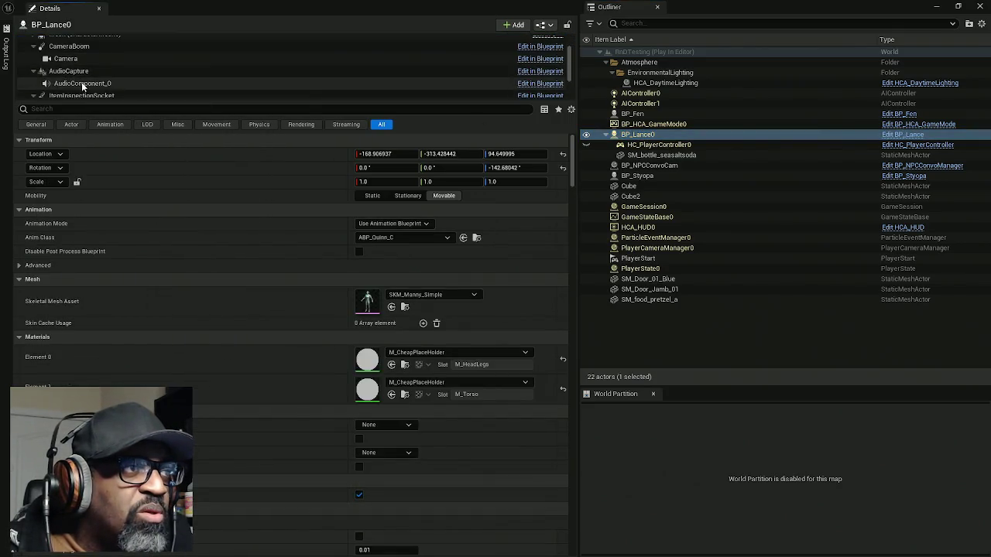
{"action": "scroll", "coordinate": [112, 87], "scroll_direction": "down", "scroll_amount": 1}
{"action": "left_click", "coordinate": [155, 91]}
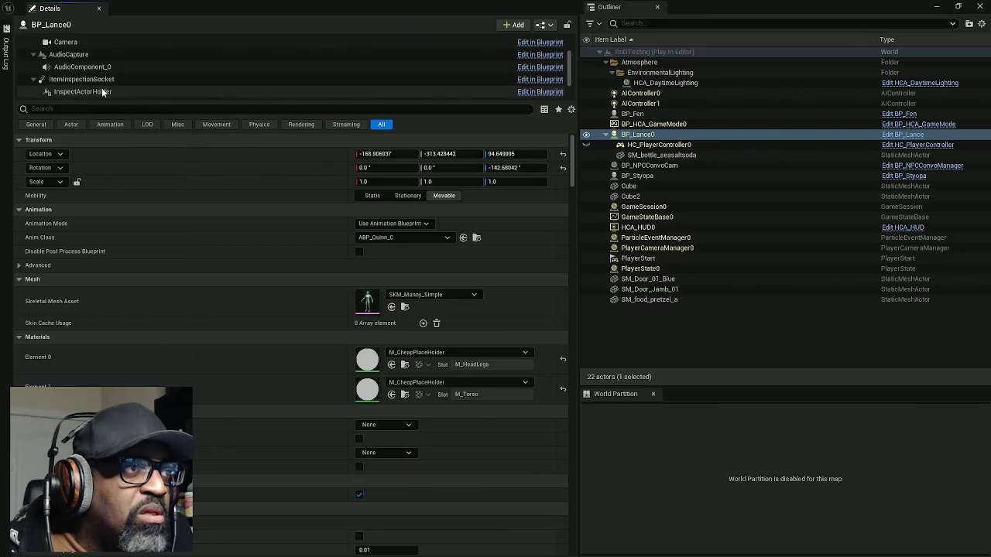
{"action": "left_click", "coordinate": [71, 155]}
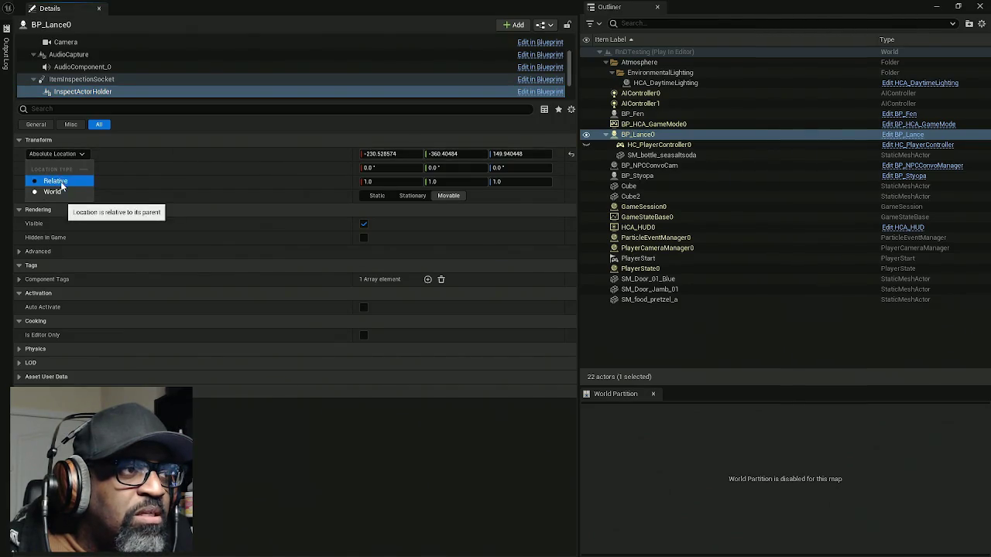
{"action": "left_click", "coordinate": [58, 181]}
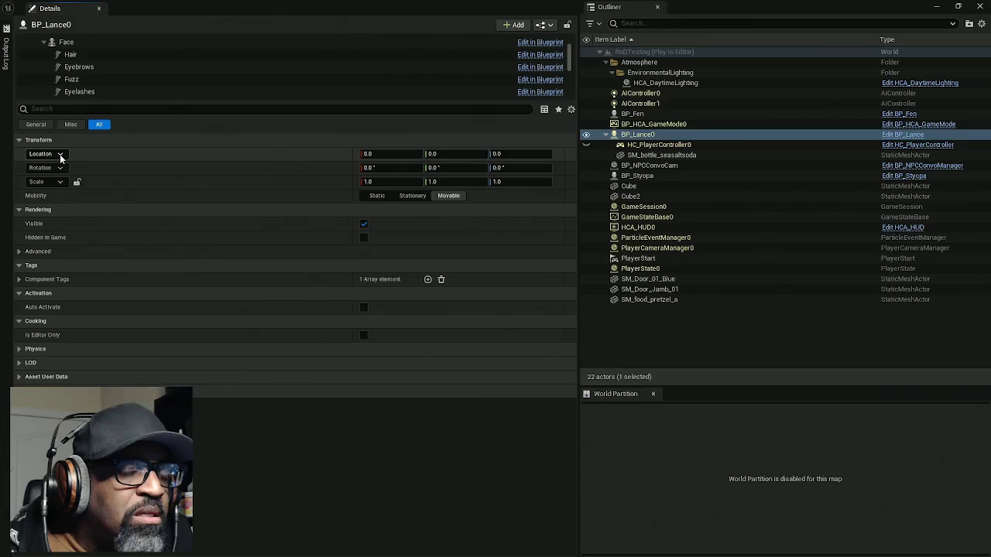
Step: Compare the bottle's World and Relative locations, leave it on Relative, and shrink the window
{"action": "left_click", "coordinate": [672, 156]}
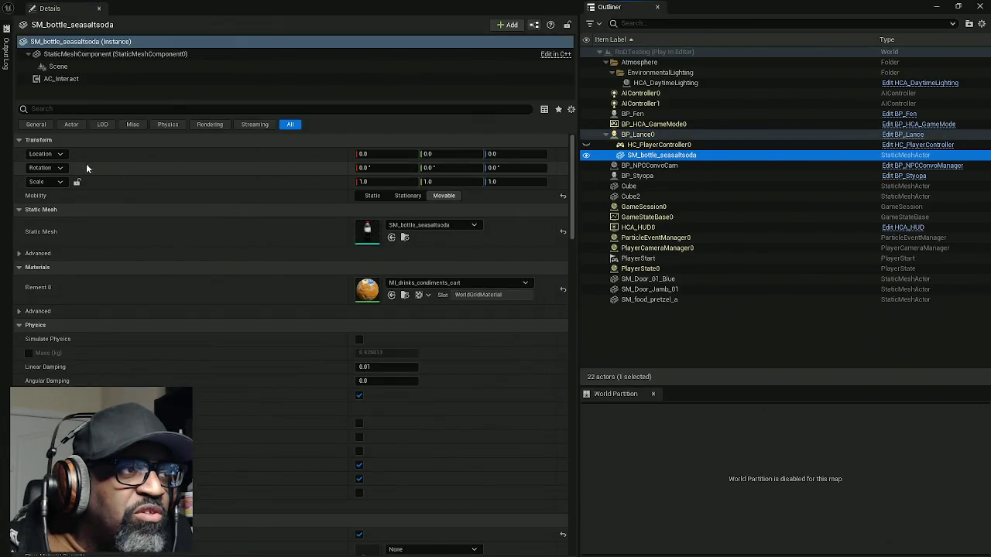
{"action": "left_click", "coordinate": [46, 154]}
{"action": "left_click", "coordinate": [52, 191]}
{"action": "left_click", "coordinate": [57, 155]}
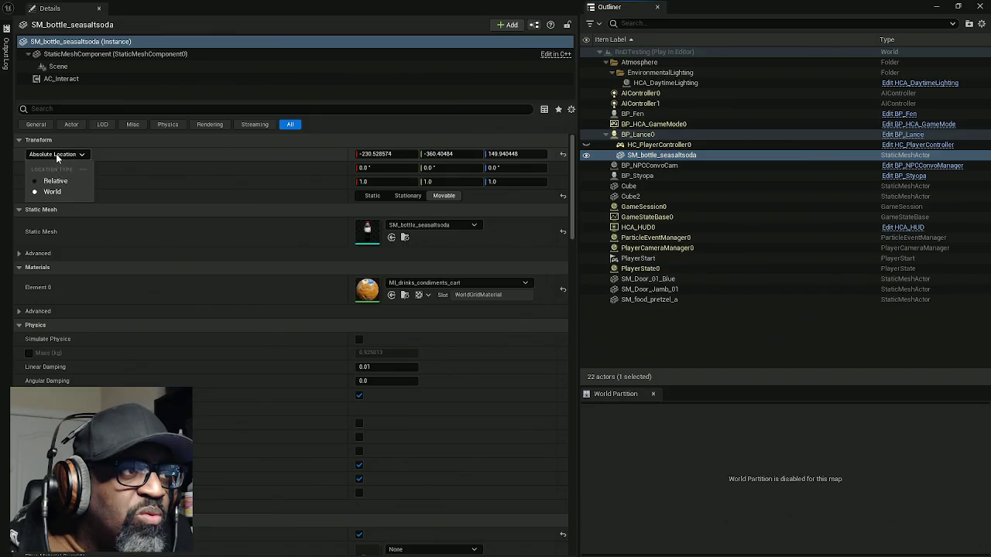
{"action": "left_click", "coordinate": [55, 180]}
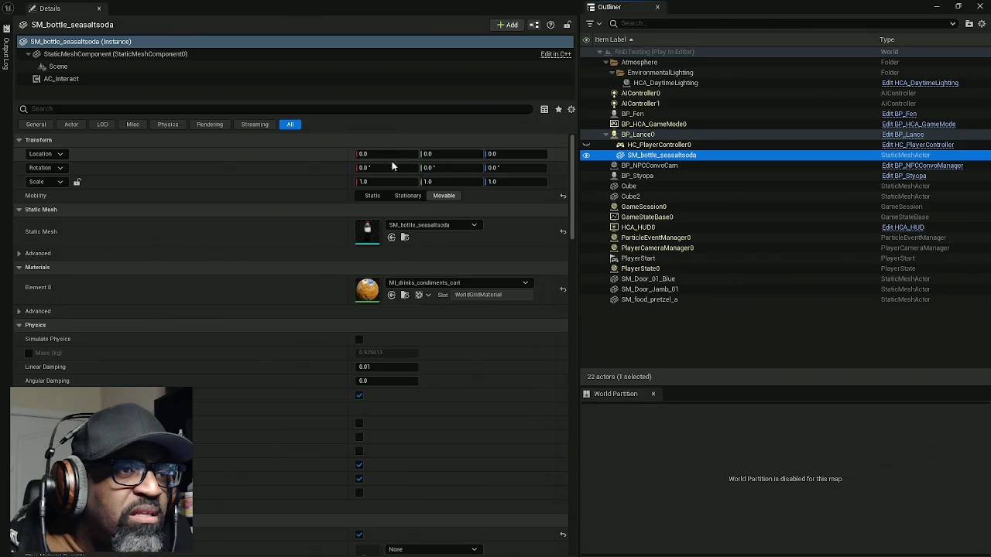
{"action": "left_click", "coordinate": [48, 154]}
{"action": "left_click", "coordinate": [52, 191]}
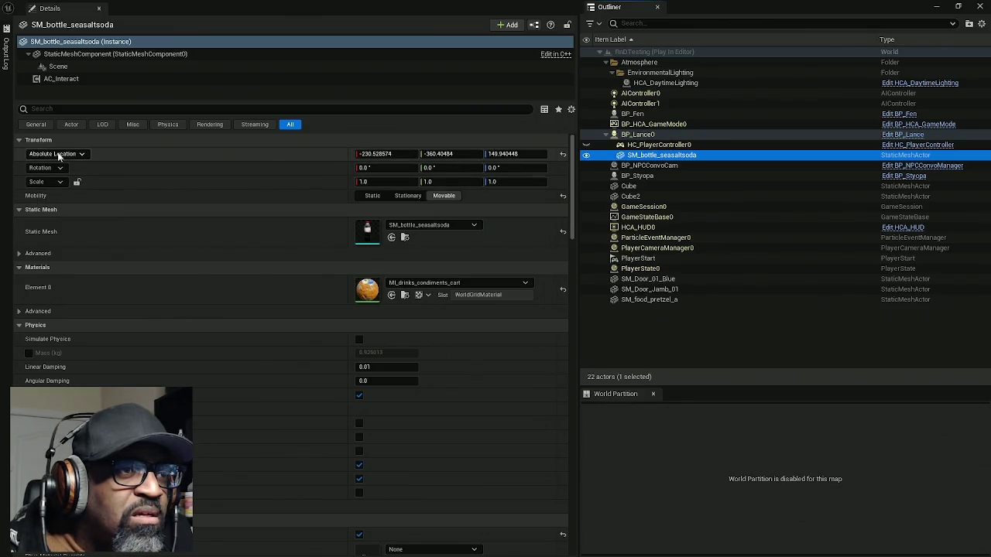
{"action": "left_click", "coordinate": [59, 155]}
{"action": "left_click", "coordinate": [51, 179]}
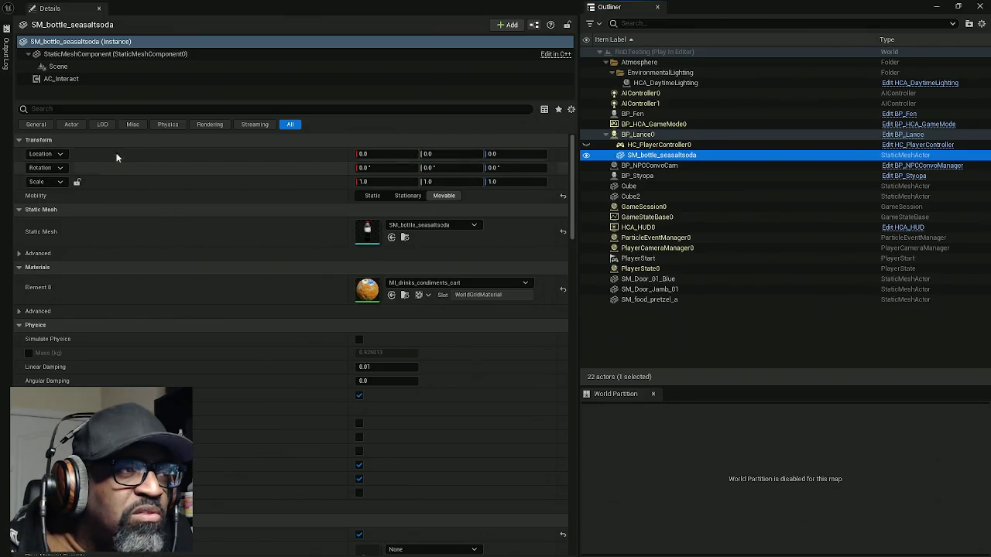
{"action": "mouse_move", "coordinate": [684, 36]}
{"action": "left_mouse_down"}
{"action": "mouse_move", "coordinate": [403, 168]}
{"action": "mouse_move", "coordinate": [47, 410]}
{"action": "mouse_move", "coordinate": [15, 267]}
{"action": "left_mouse_up"}
Step: Check the game preview, then return to the Details showing SM_bottle_seasaltsoda at 0, 0, 0
{"action": "key", "text": "alt+Tab"}
{"action": "key", "text": "alt+Tab"}
{"action": "key", "text": "alt+Tab"}
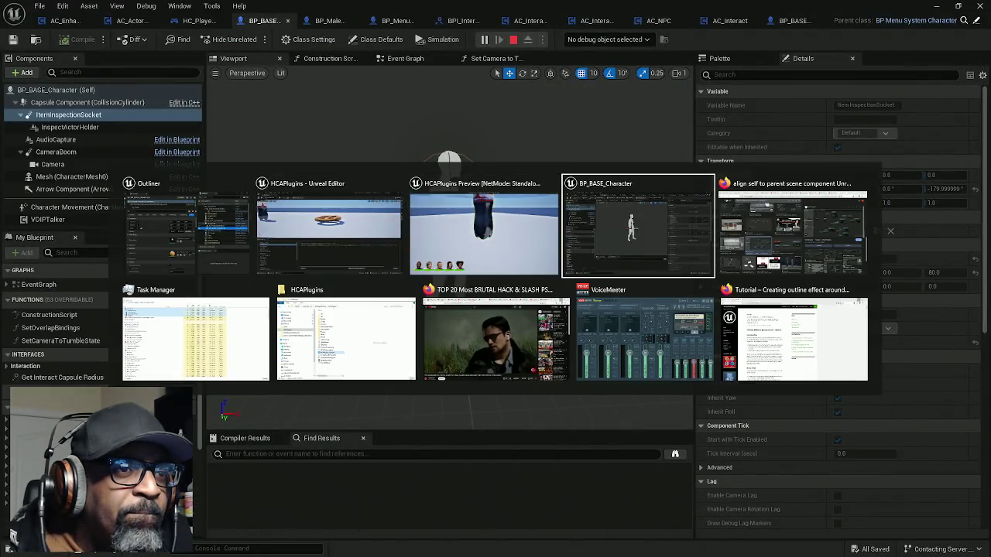
{"action": "left_click", "coordinate": [452, 238]}
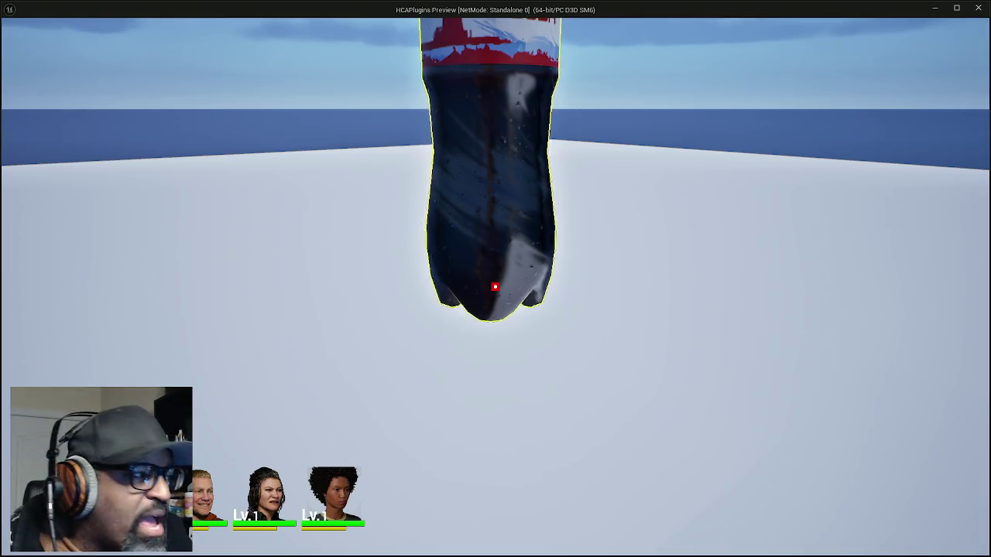
{"action": "key", "text": "alt+Tab"}
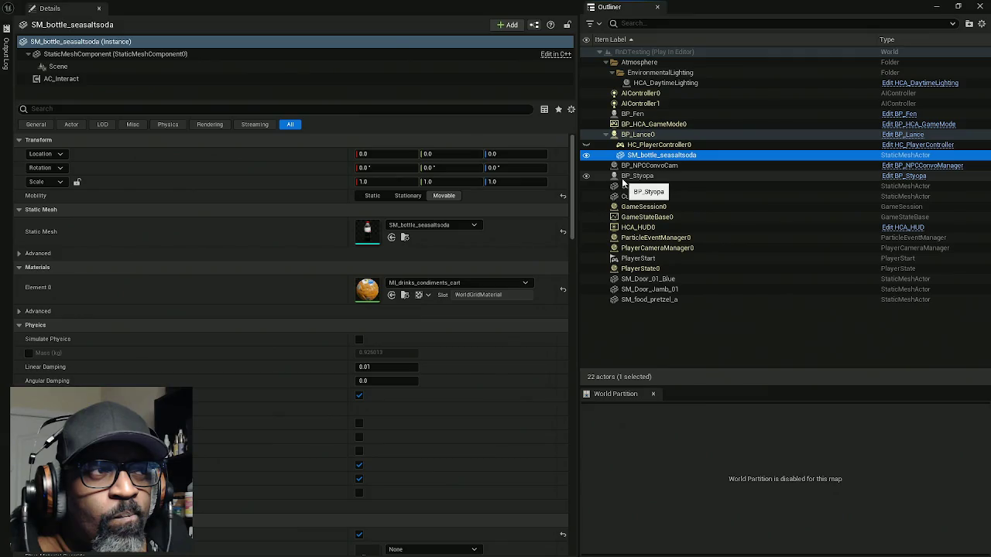
Step: Toggle the bottle's location to Absolute and back to Relative, confirming 0, 0, 0
{"action": "left_click", "coordinate": [55, 154]}
{"action": "left_click", "coordinate": [59, 194]}
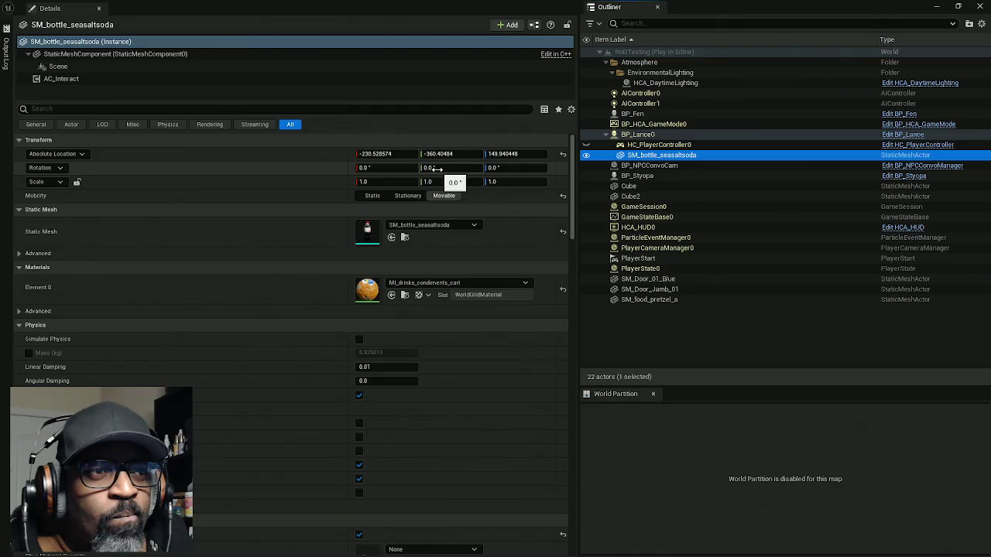
{"action": "left_click", "coordinate": [56, 153]}
{"action": "left_click", "coordinate": [62, 181]}
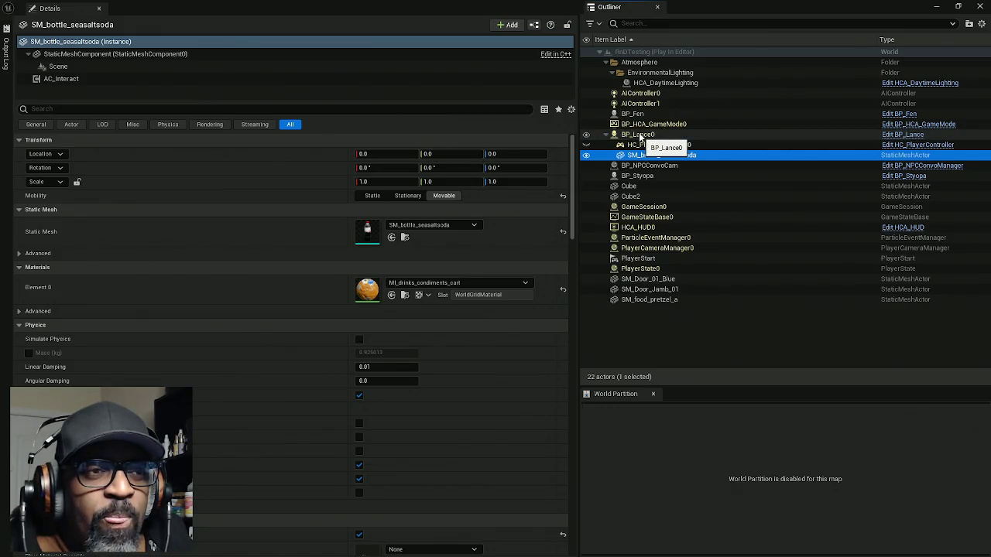
Step: Minimize the Details window and move the editors aside to reveal the game preview
{"action": "left_click", "coordinate": [937, 6]}
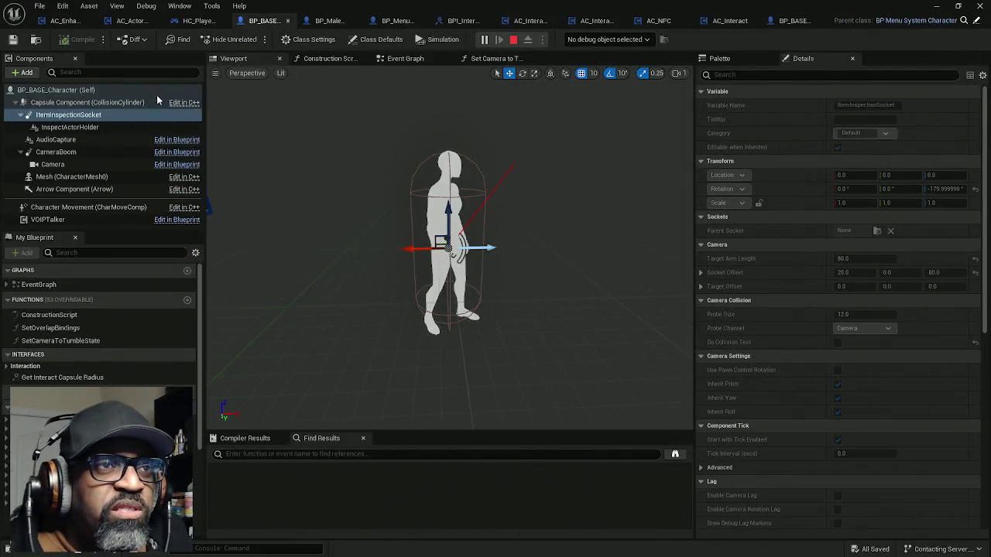
{"action": "mouse_move", "coordinate": [495, 8]}
{"action": "left_mouse_down"}
{"action": "mouse_move", "coordinate": [646, 308]}
{"action": "mouse_move", "coordinate": [555, 390]}
{"action": "mouse_move", "coordinate": [551, 556]}
{"action": "left_mouse_up"}
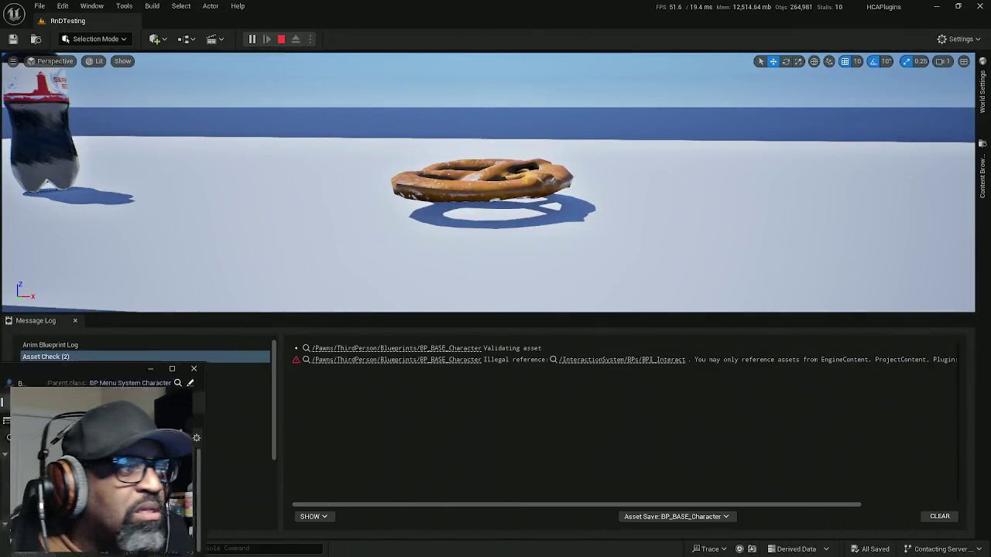
{"action": "mouse_move", "coordinate": [495, 6]}
{"action": "left_mouse_down"}
{"action": "mouse_move", "coordinate": [576, 62]}
{"action": "mouse_move", "coordinate": [548, 358]}
{"action": "mouse_move", "coordinate": [304, 419]}
{"action": "mouse_move", "coordinate": [672, 460]}
{"action": "mouse_move", "coordinate": [479, 491]}
{"action": "mouse_move", "coordinate": [176, 486]}
{"action": "left_mouse_up"}
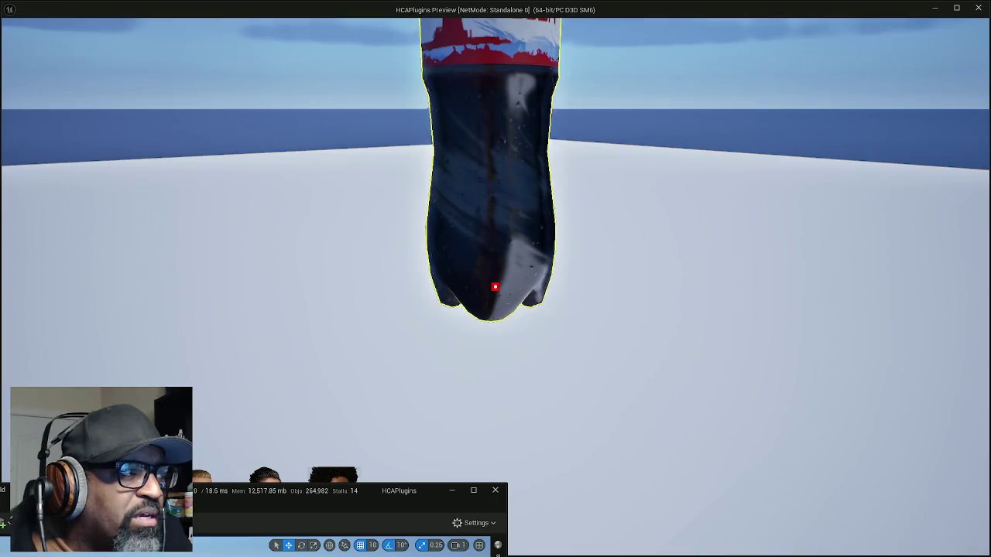
{"action": "key", "text": "alt+Tab"}
Step: Lower the soda bottle's Z location to -25 and check it centred in the game view
{"action": "left_click", "coordinate": [167, 141]}
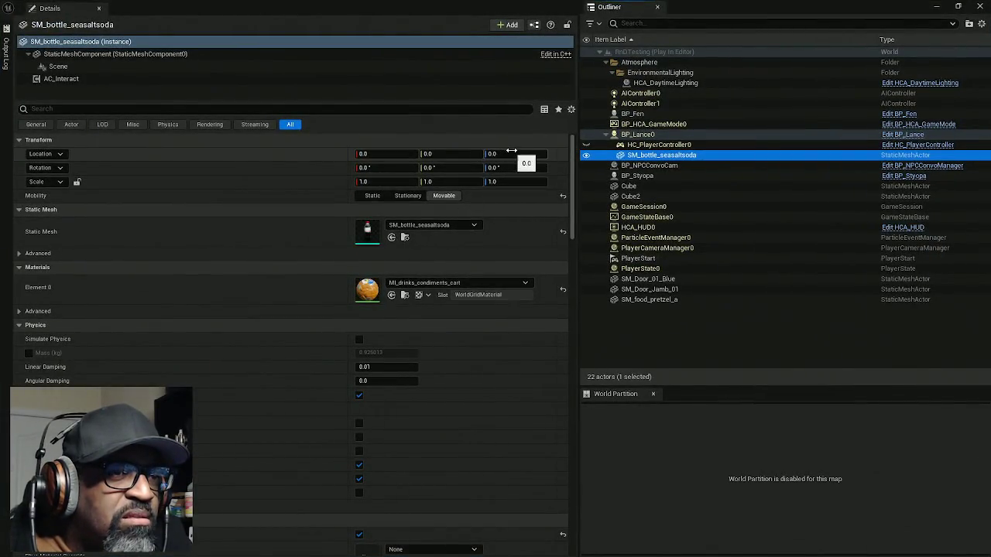
{"action": "left_click_drag", "start_coordinate": [536, 153], "coordinate": [523, 154]}
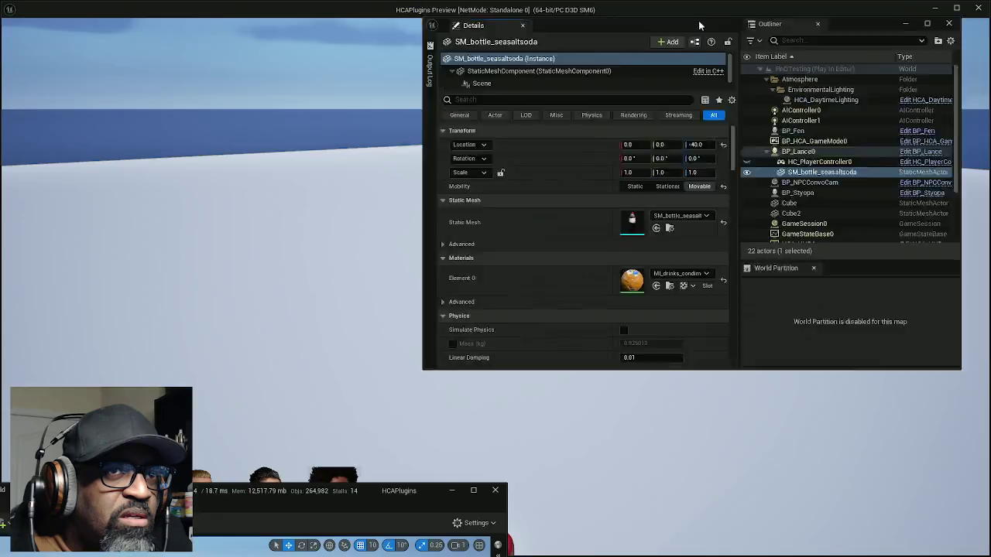
{"action": "left_click", "coordinate": [698, 20]}
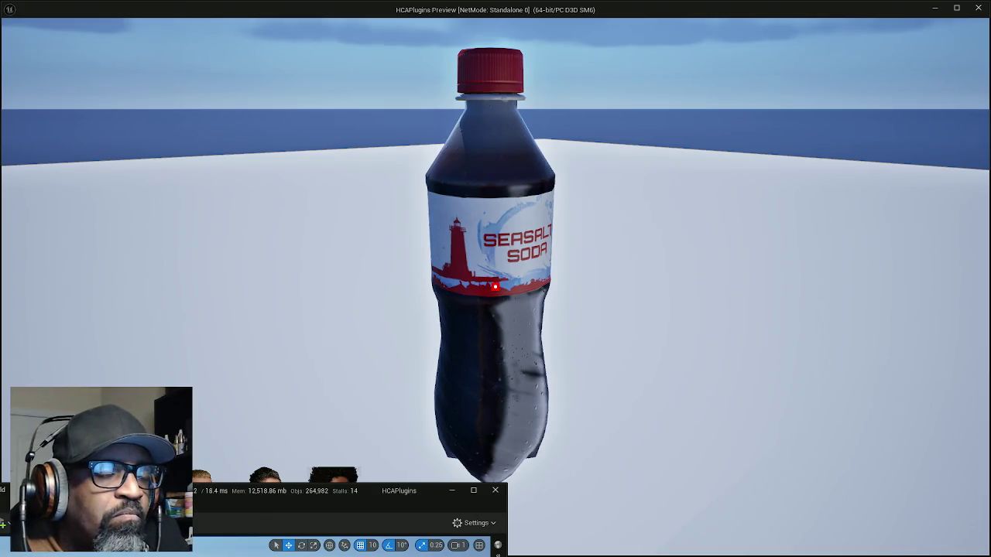
{"action": "key", "text": "alt+Tab"}
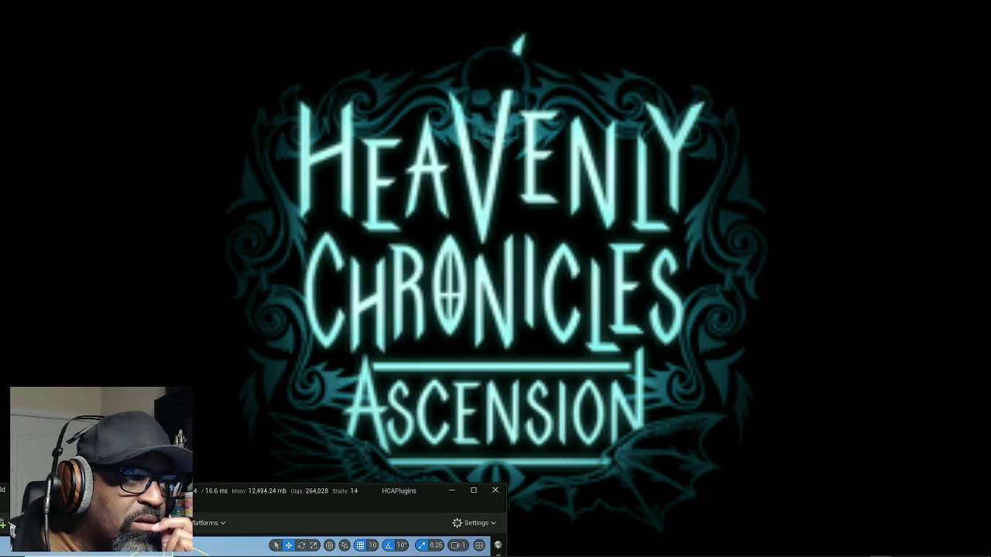
Step: Return to BP_BASE_Character and open the Set Camera to Tumble State function graph
{"action": "key", "text": "alt+Tab"}
{"action": "left_click", "coordinate": [494, 57]}
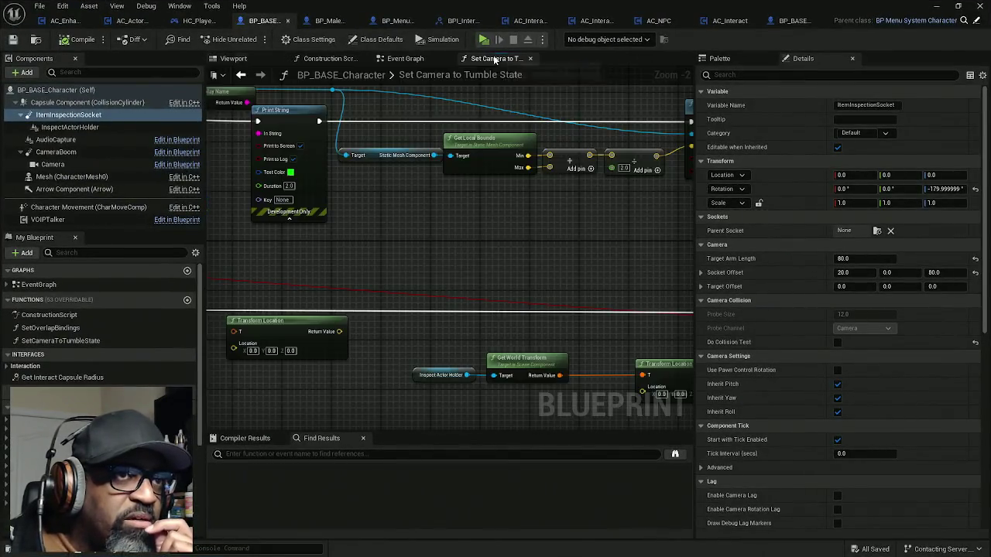
Step: Pan the graph and move the final location nodes right to make room
{"action": "left_click_drag", "start_coordinate": [541, 235], "coordinate": [438, 281]}
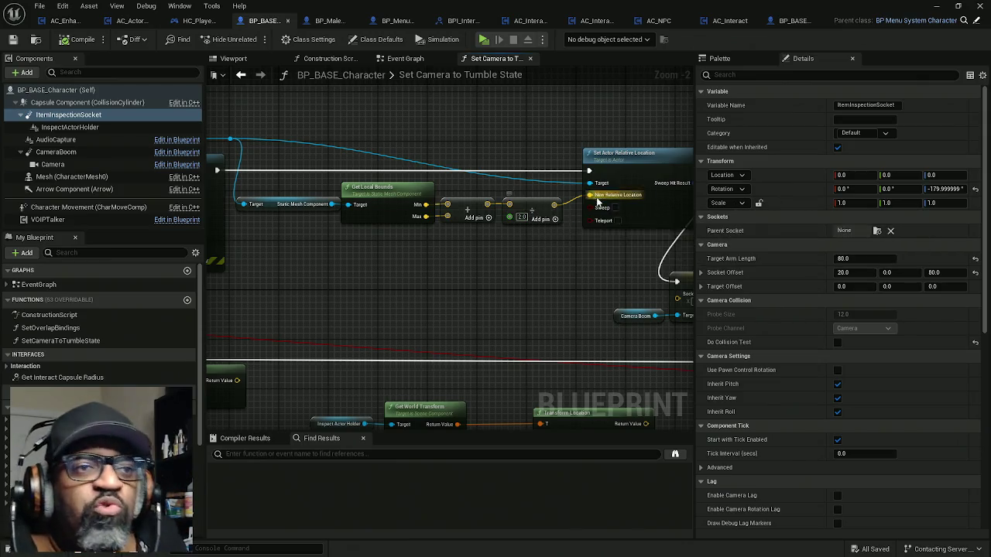
{"action": "scroll", "coordinate": [596, 197], "scroll_direction": "down", "scroll_amount": 3}
{"action": "left_click_drag", "start_coordinate": [580, 133], "coordinate": [401, 302]}
{"action": "left_click_drag", "start_coordinate": [540, 282], "coordinate": [638, 290]}
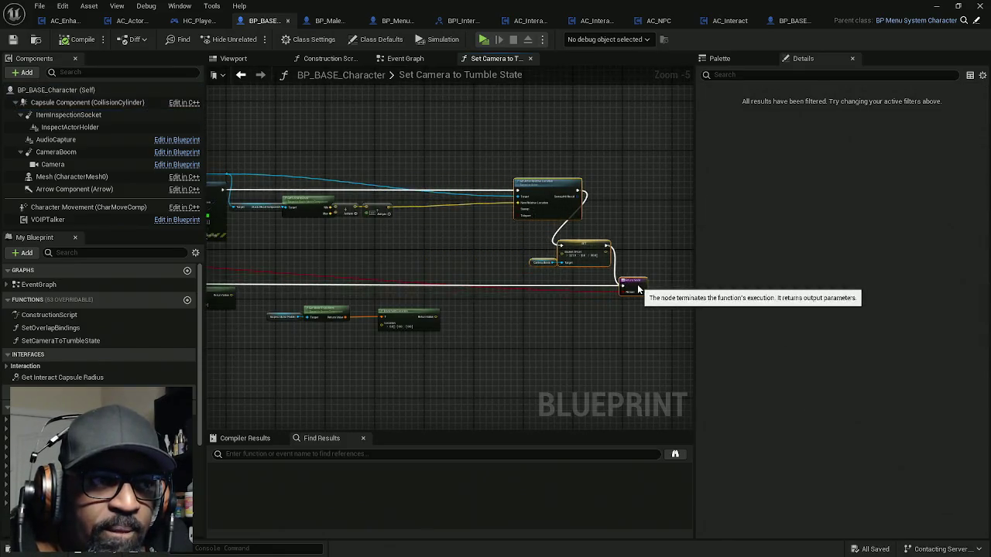
{"action": "scroll", "coordinate": [639, 290], "scroll_direction": "up", "scroll_amount": 4}
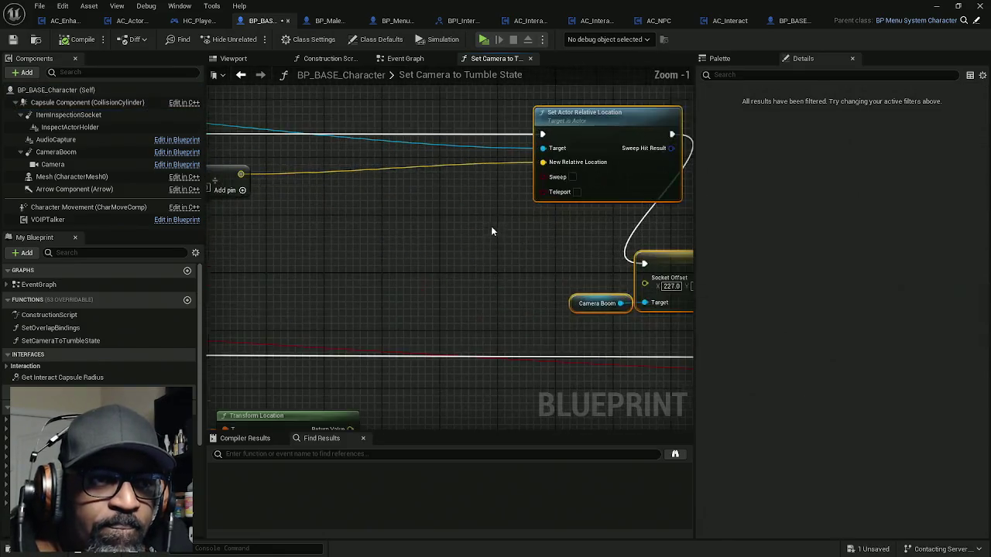
Step: Split both vector pins, wire the halved bounds' Z into New Relative Location Z, and save BP_BASE_Character
{"action": "right_click", "coordinate": [545, 165]}
{"action": "left_click", "coordinate": [587, 218]}
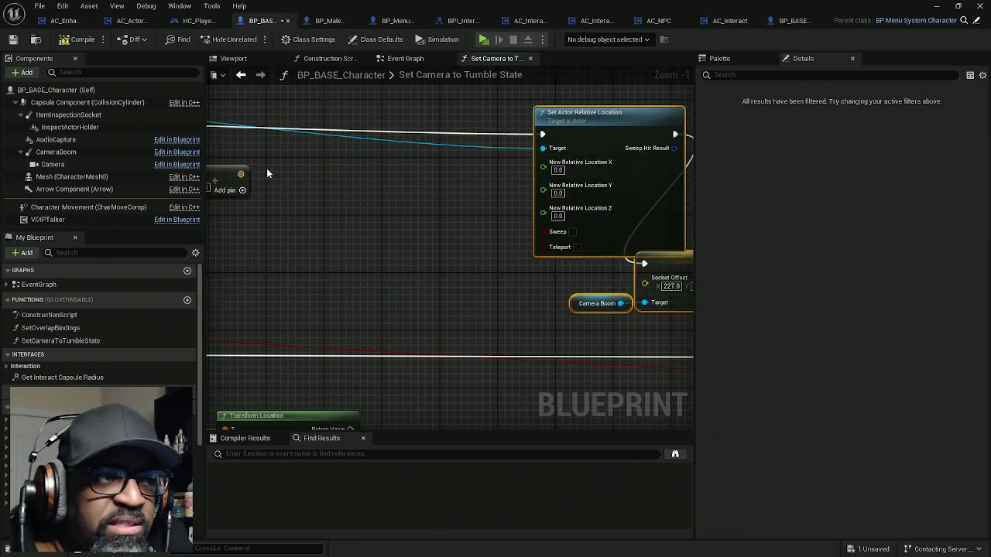
{"action": "right_click", "coordinate": [240, 175]}
{"action": "left_click", "coordinate": [291, 226]}
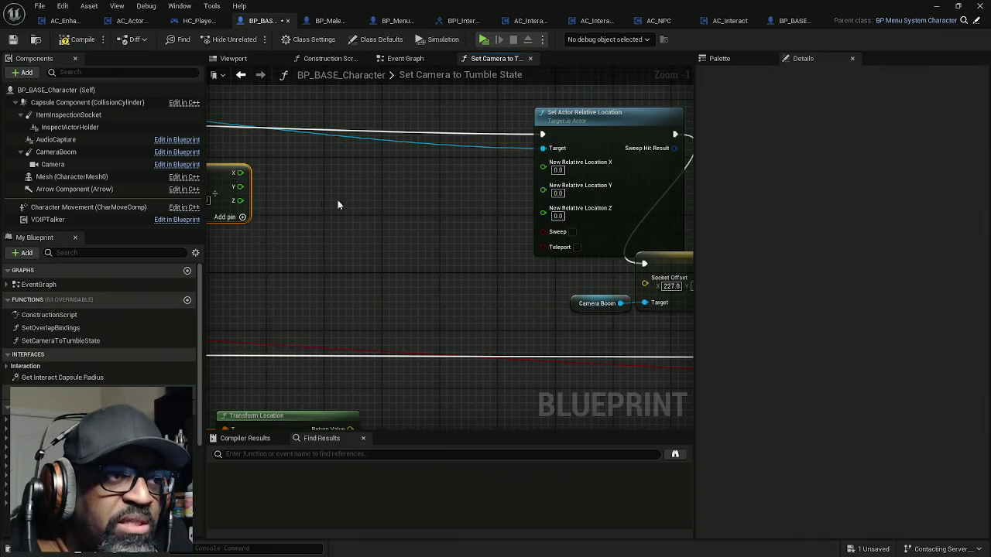
{"action": "left_click_drag", "start_coordinate": [240, 201], "coordinate": [543, 208]}
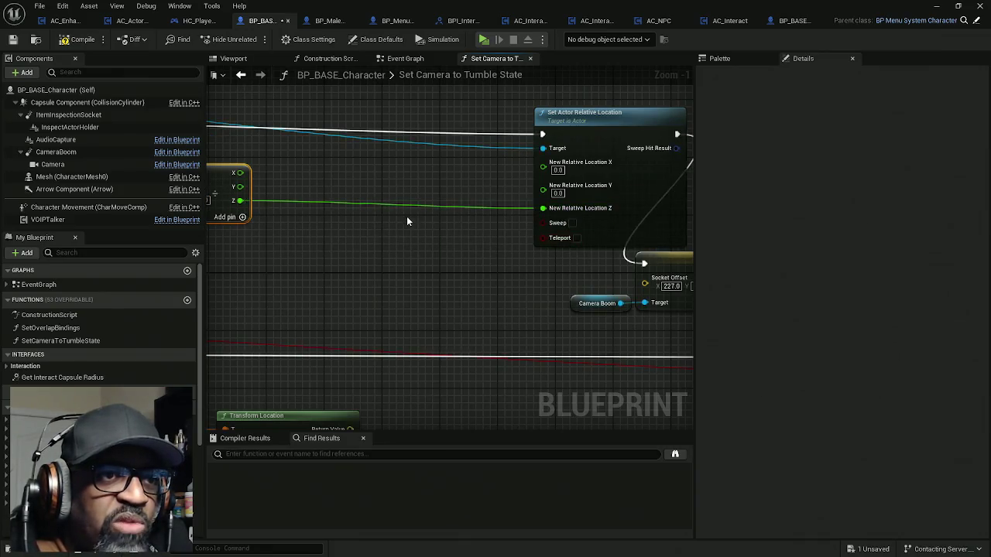
{"action": "left_click_drag", "start_coordinate": [339, 159], "coordinate": [410, 155]}
{"action": "key", "text": "ctrl+s"}
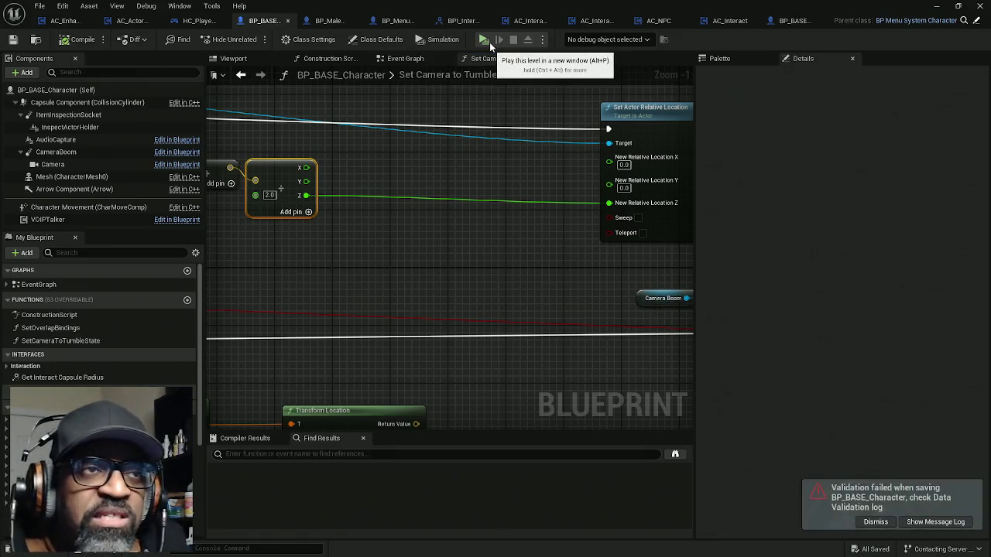
{"action": "left_click", "coordinate": [489, 44]}
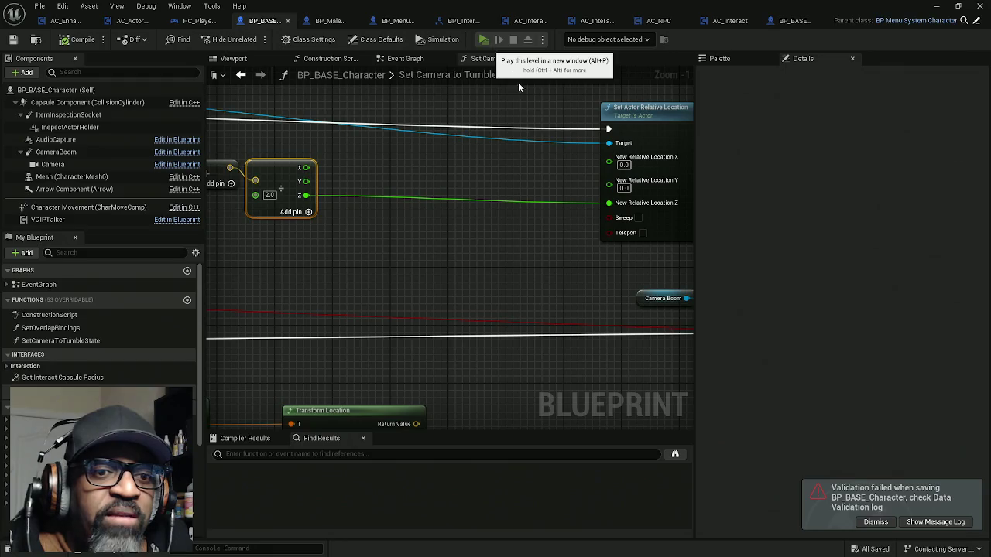
{"action": "key", "text": "w"}
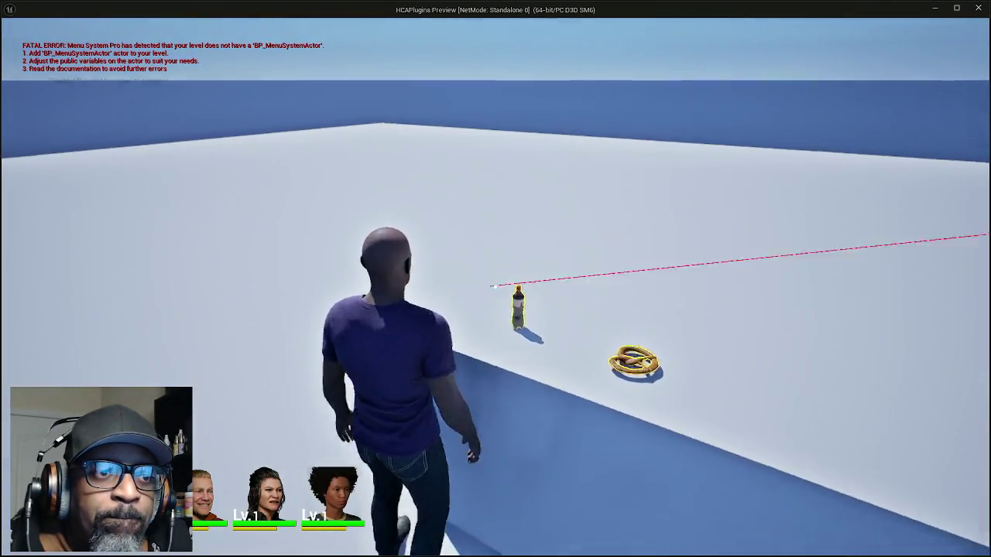
{"action": "key", "text": "e"}
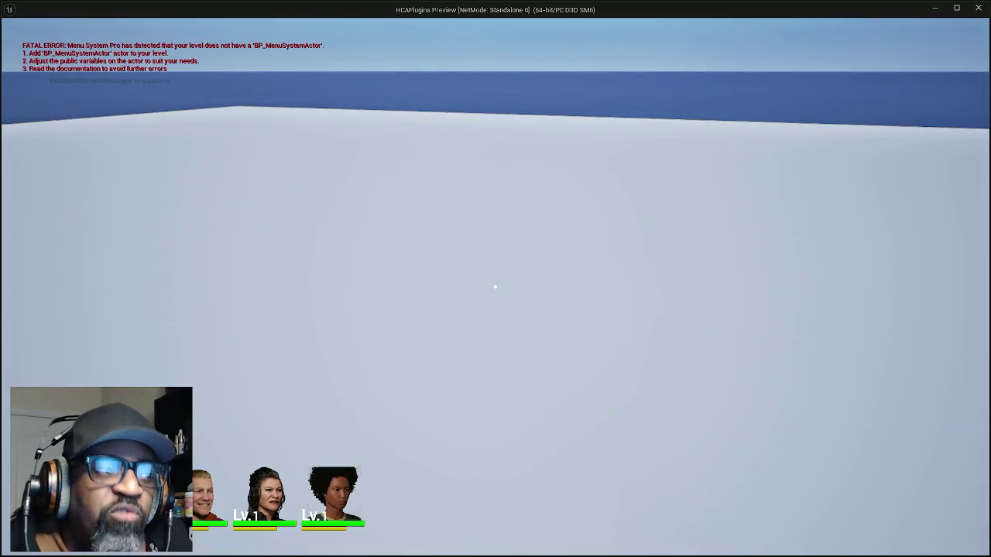
{"action": "key", "text": "Escape"}
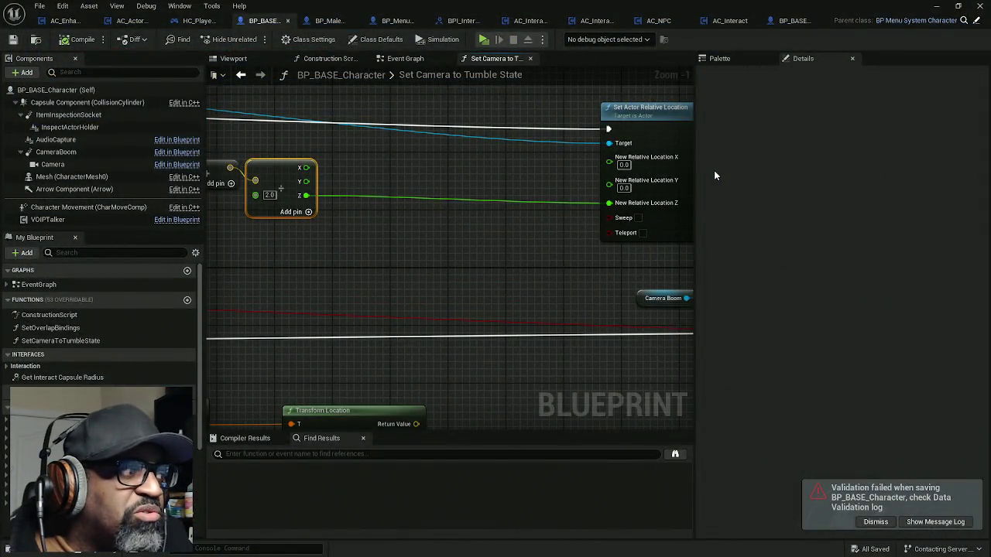
{"action": "key", "text": "super"}
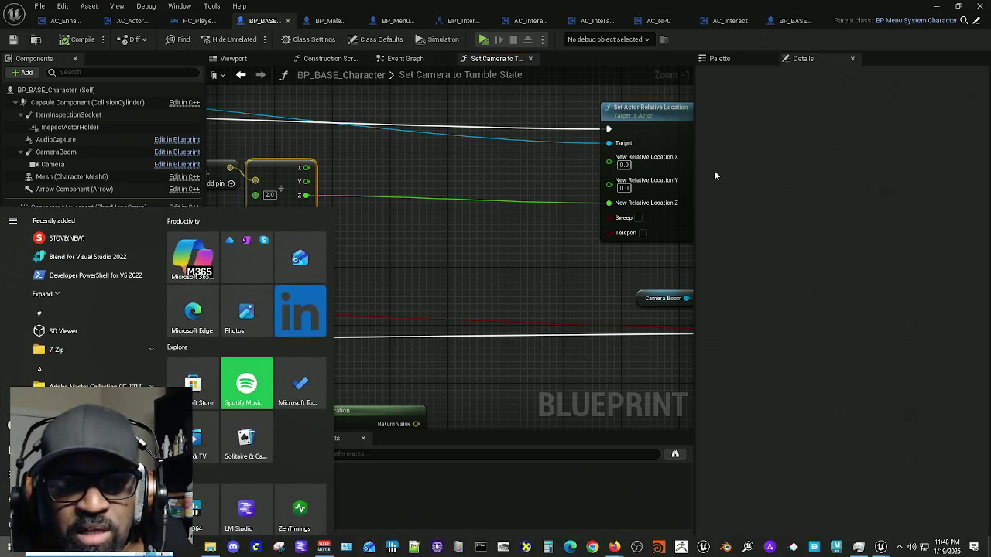
{"action": "key", "text": "super"}
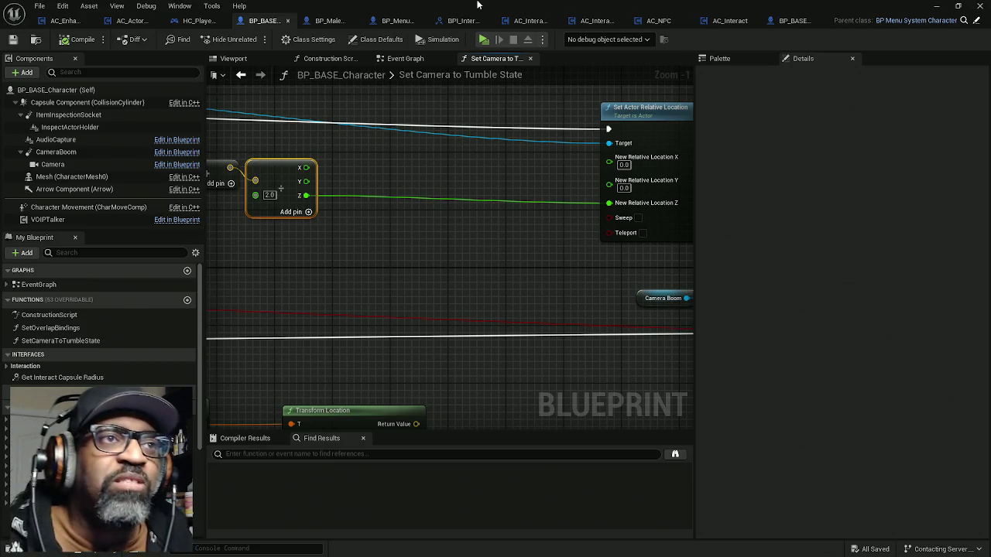
Step: Return to the level editor, toggle the debug camera on and off, and stop the play-test
{"action": "left_click", "coordinate": [936, 6]}
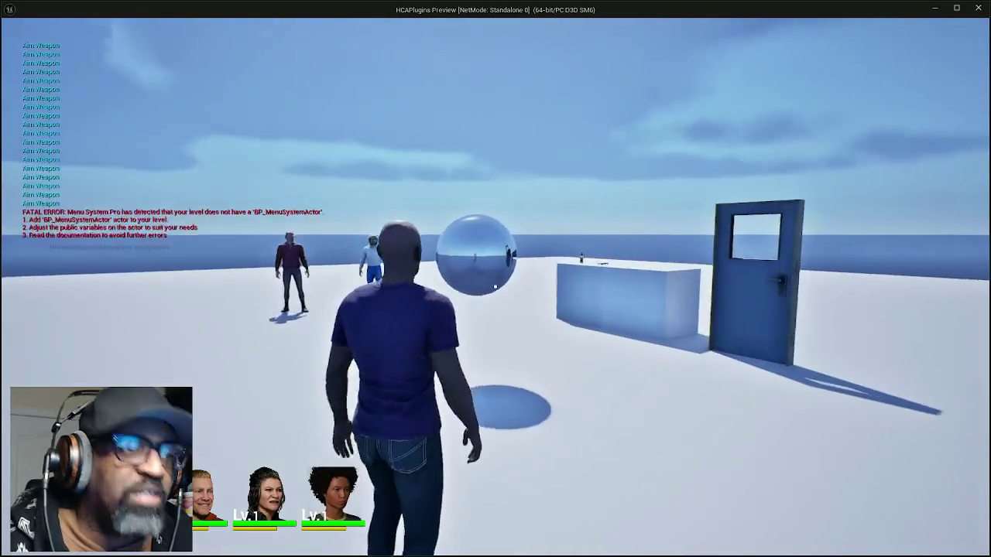
{"action": "key", "text": "semicolon"}
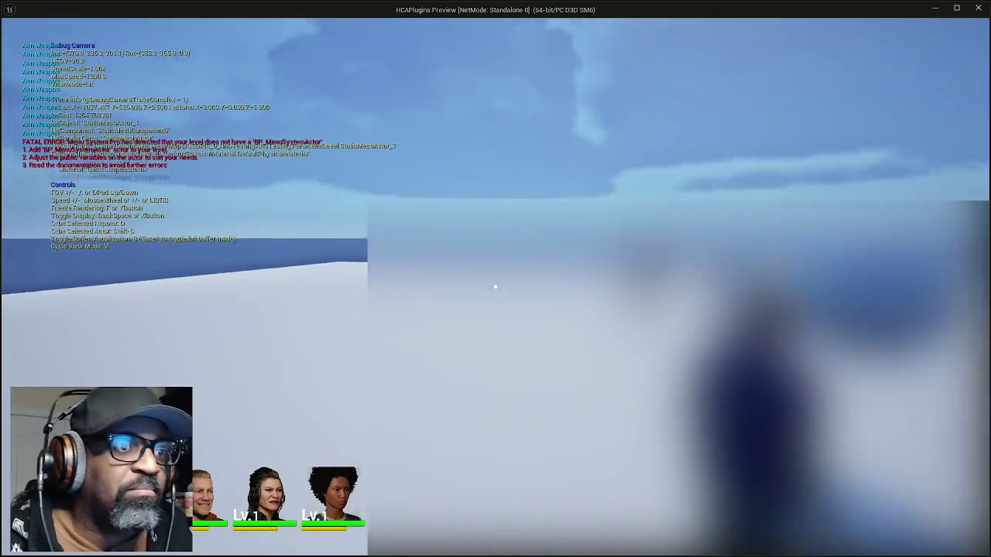
{"action": "key", "text": "semicolon"}
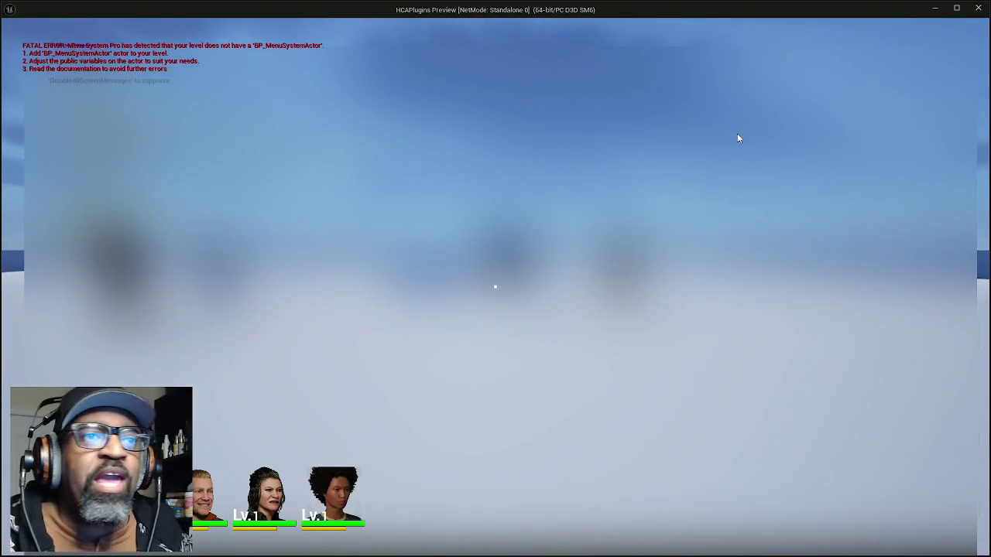
{"action": "key", "text": "Escape"}
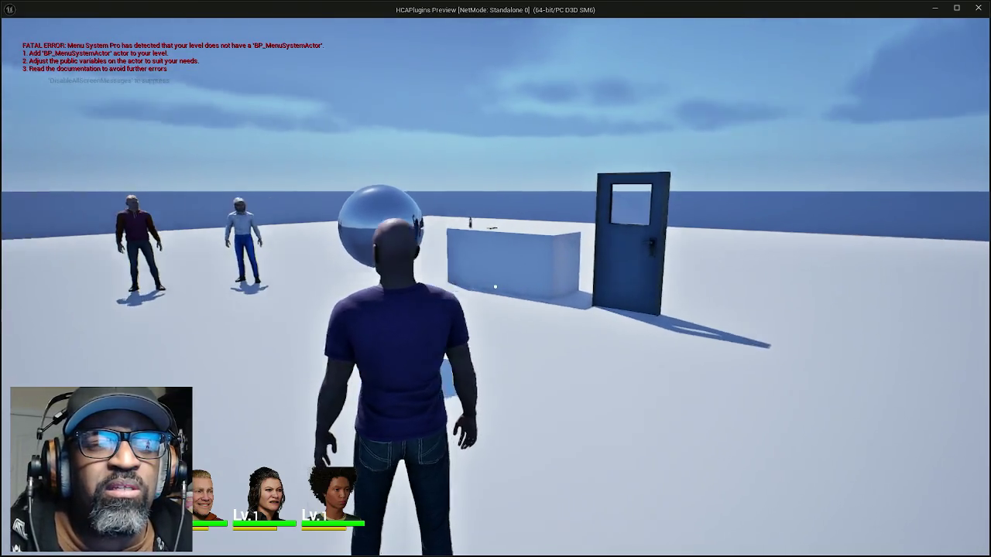
Step: Cycle the game view through wireframe, lit, detail lighting and shader complexity, then back to lit
{"action": "key", "text": "F1"}
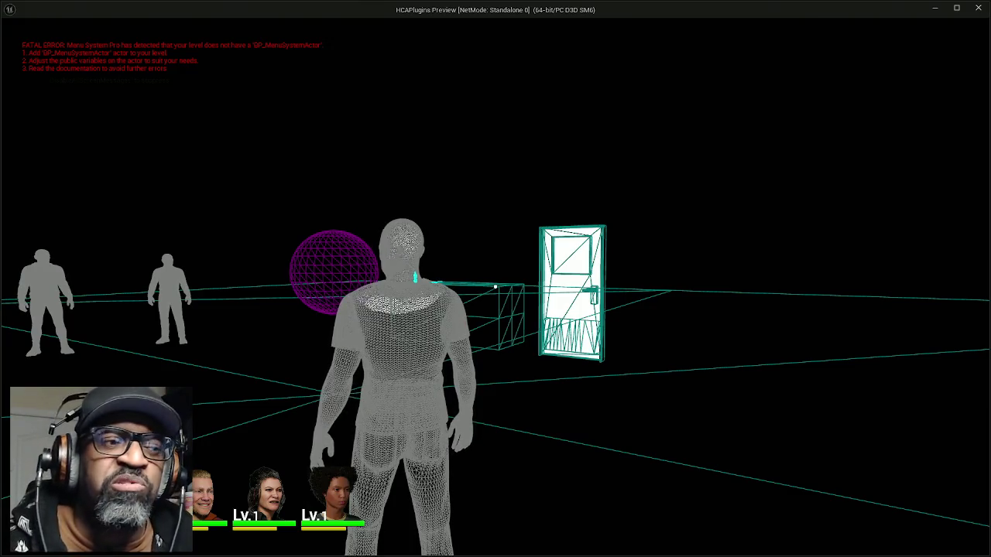
{"action": "key", "text": "F3"}
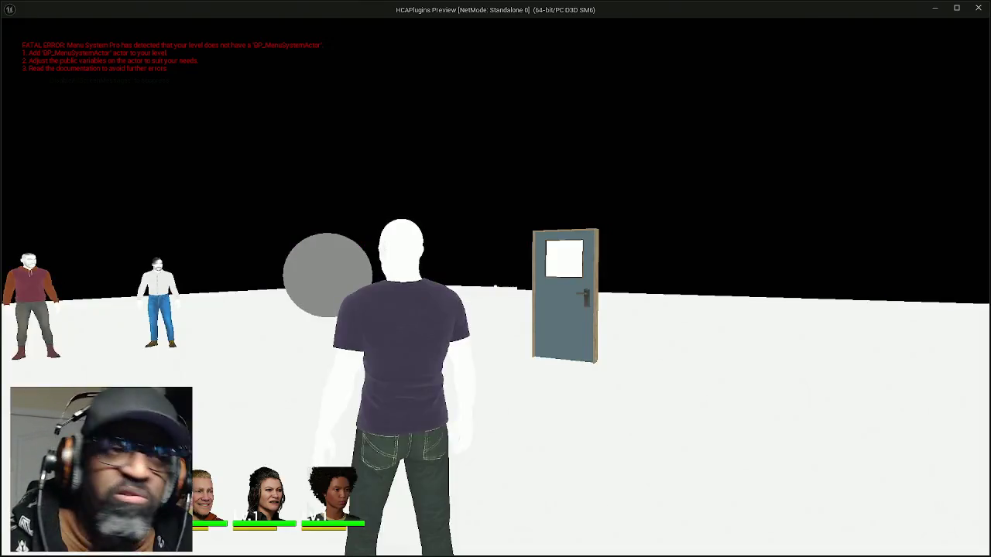
{"action": "key", "text": "F3"}
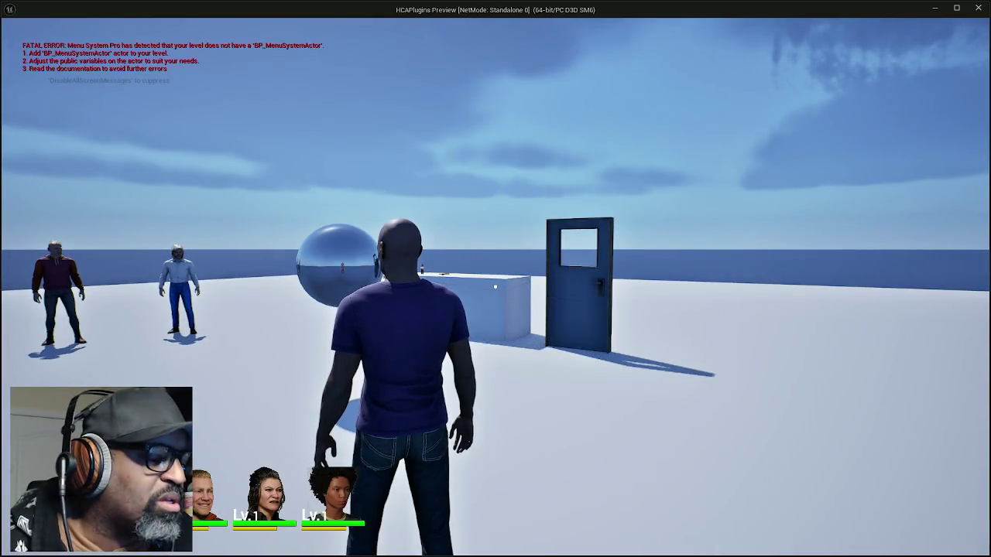
{"action": "key", "text": "F4"}
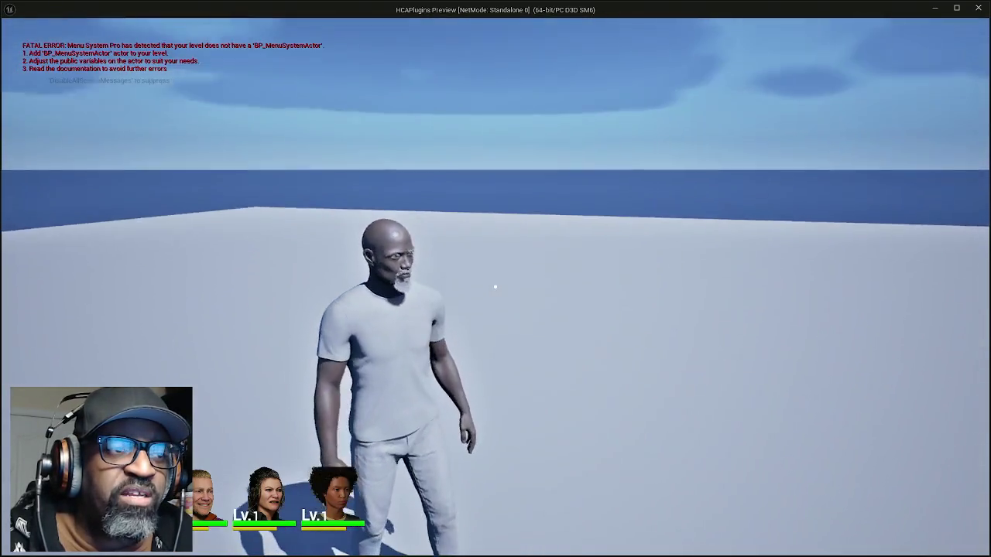
{"action": "key", "text": "F5"}
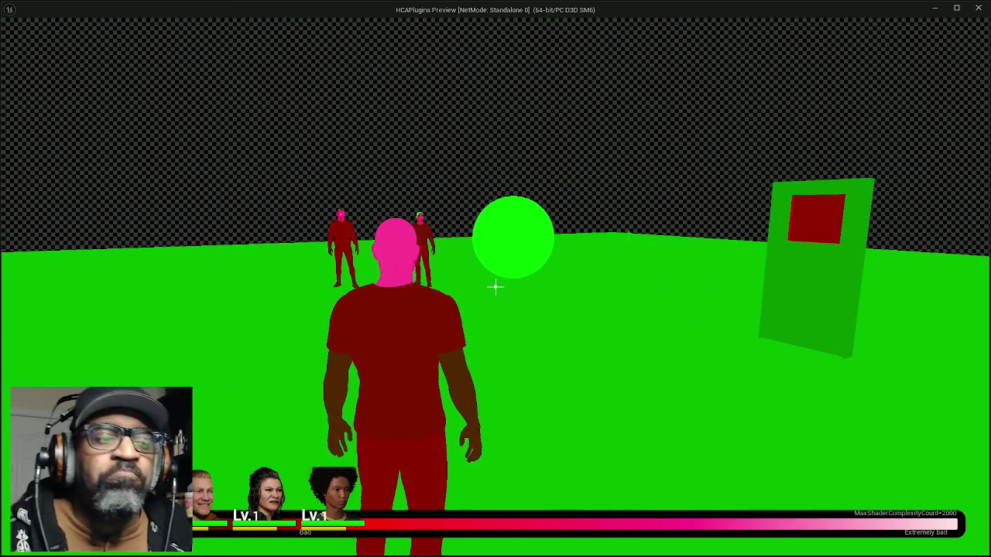
{"action": "key", "text": "F3"}
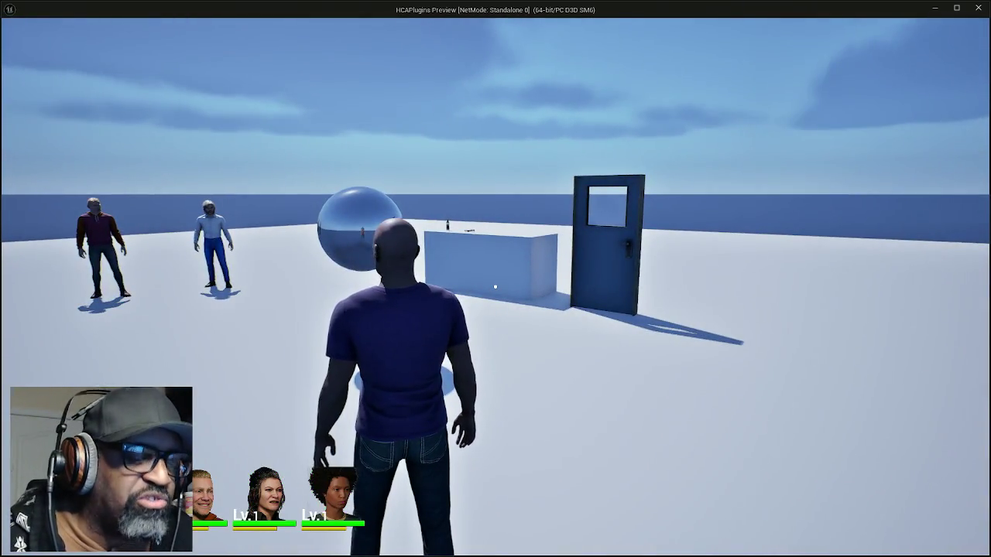
Step: Switch to the free debug camera and then back to the character
{"action": "key", "text": "semicolon"}
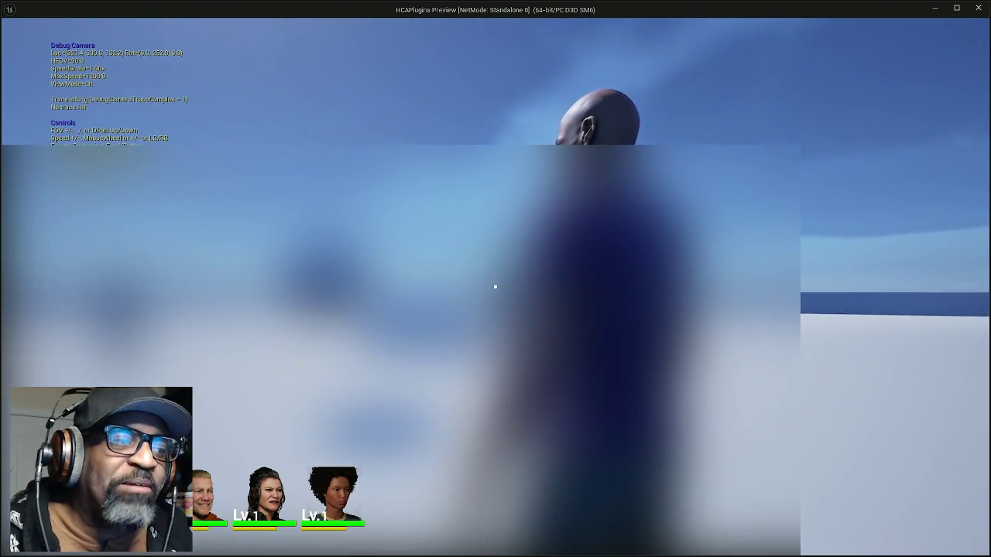
{"action": "key", "text": "semicolon"}
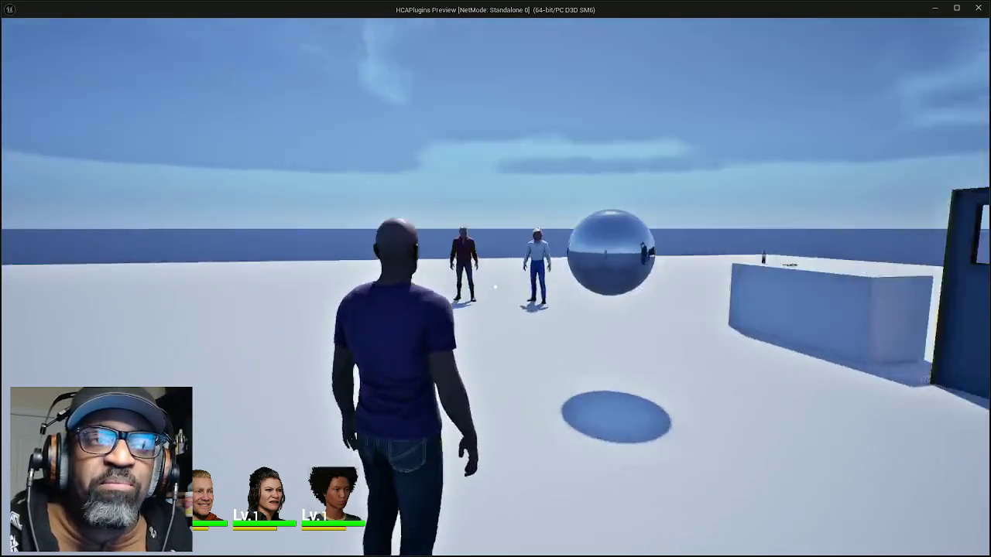
{"action": "mouse_move", "coordinate": [495, 287]}
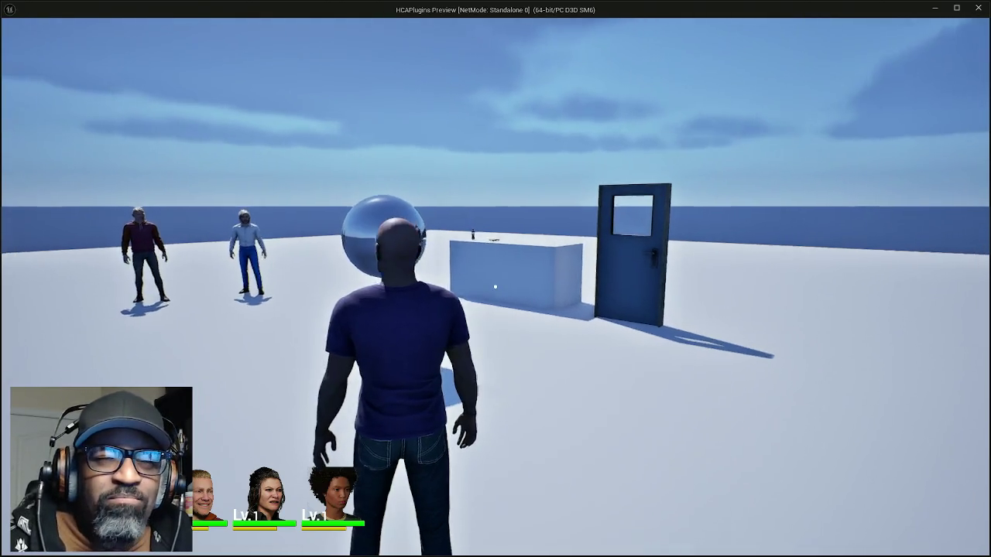
Step: Walk the character past the box and chrome sphere to the door, then to the soda bottle and pretzel
{"action": "key", "text": "w"}
{"action": "key", "text": "w"}
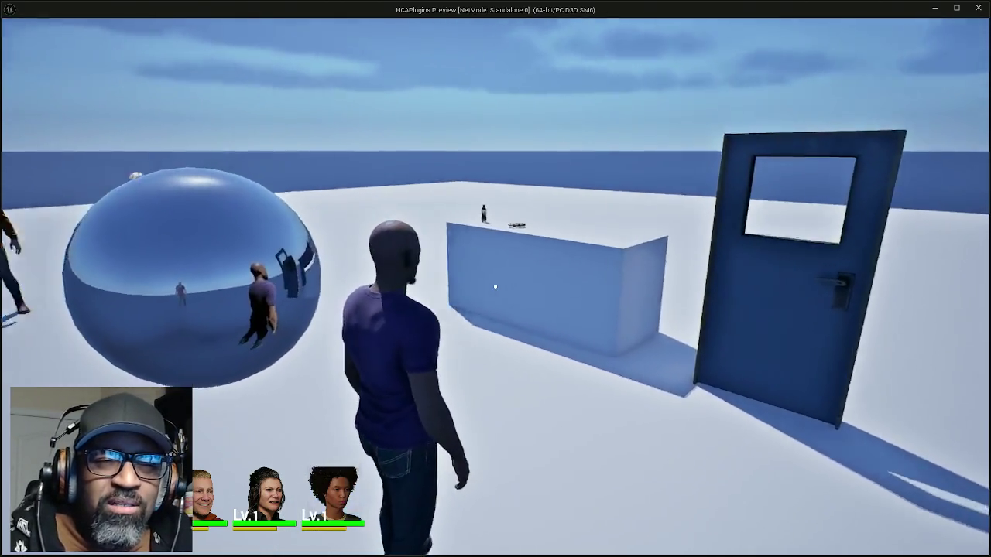
{"action": "key", "text": "w"}
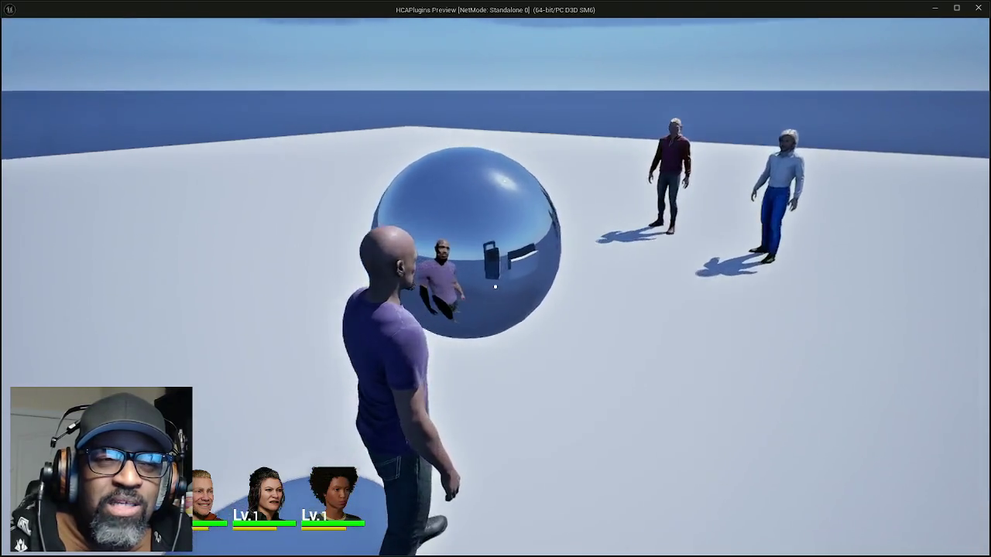
{"action": "key", "text": "w"}
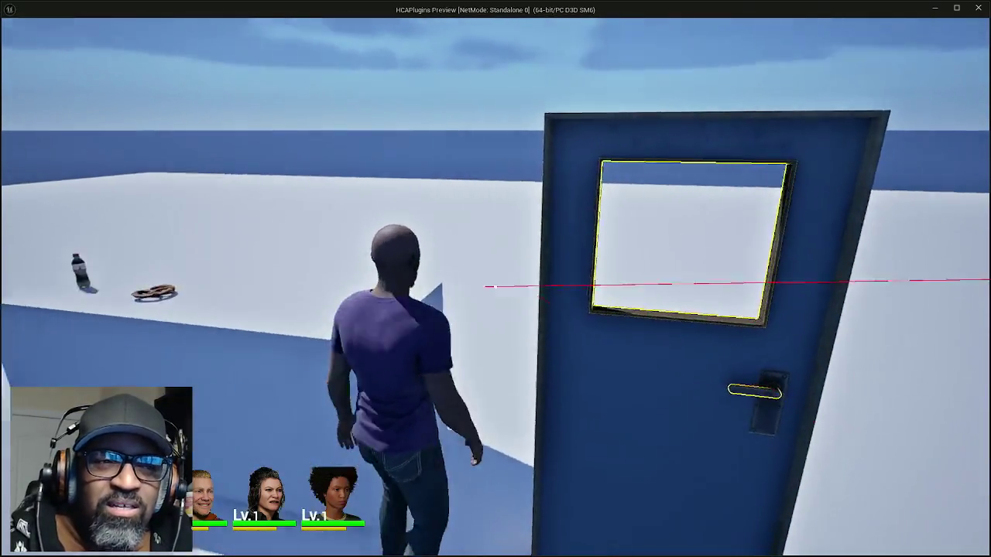
{"action": "key", "text": "w"}
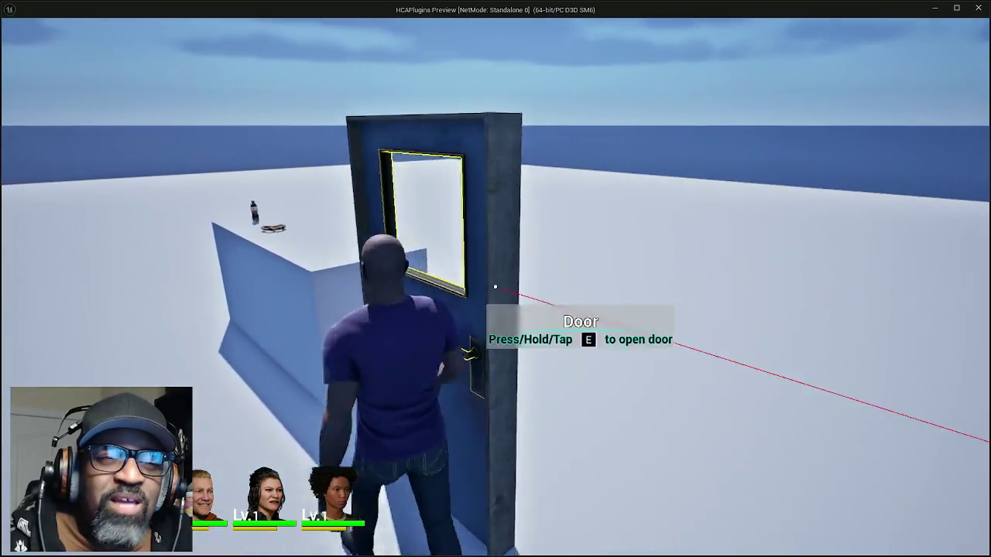
{"action": "key", "text": "w"}
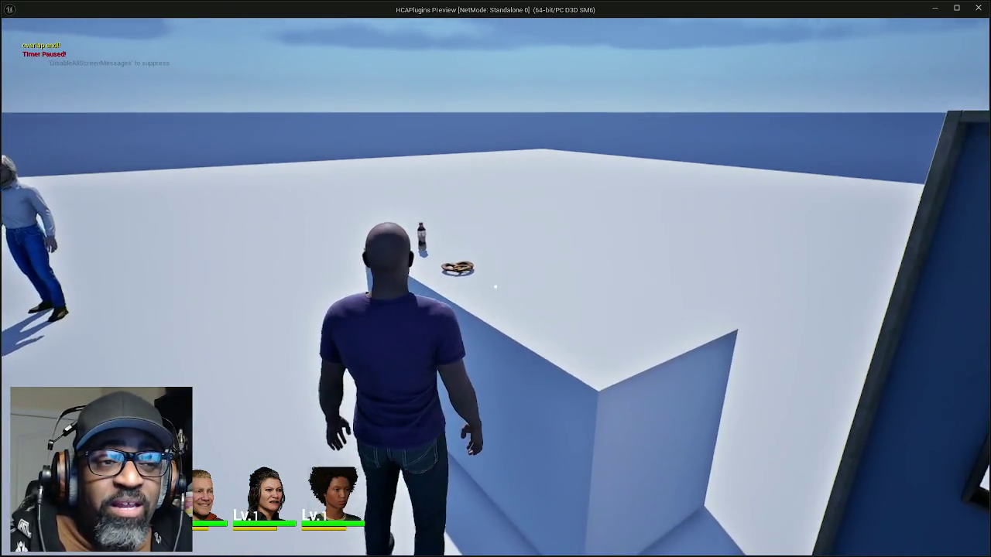
{"action": "key", "text": "w"}
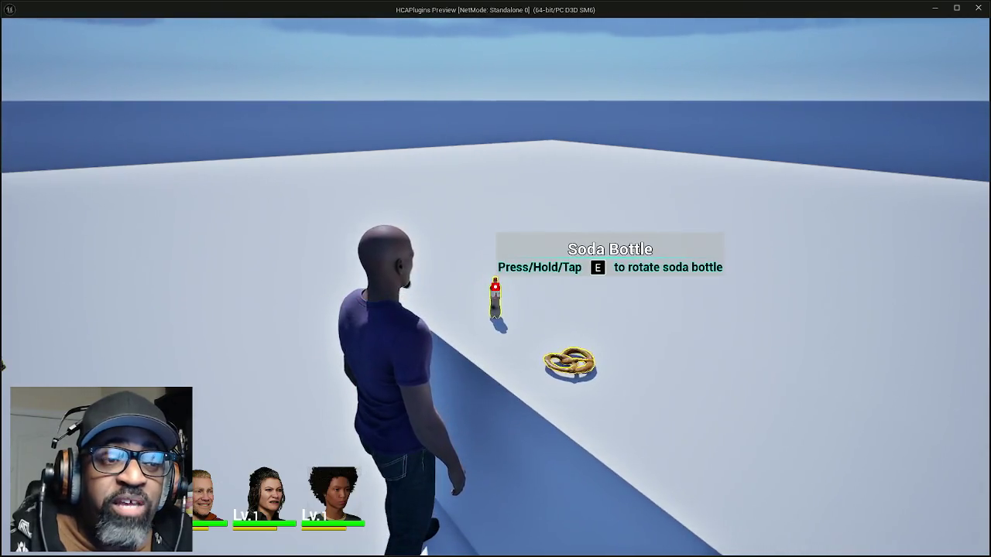
{"action": "key", "text": "w"}
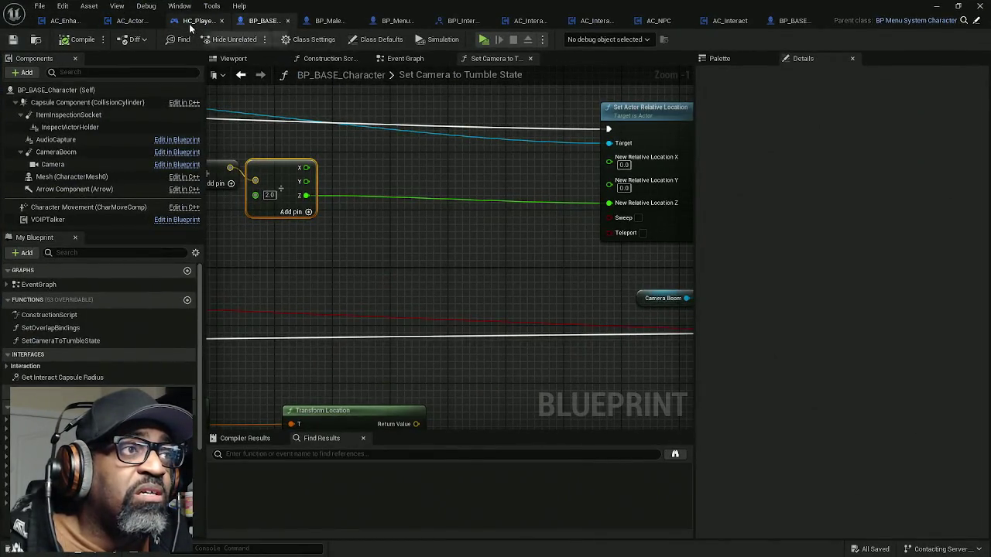
Step: Delete the ActorInspectionRenderer component from HC_PlayerController, save it, and switch to AC_EnhancedInput
{"action": "left_click", "coordinate": [193, 21]}
{"action": "left_click_drag", "start_coordinate": [115, 109], "coordinate": [121, 229]}
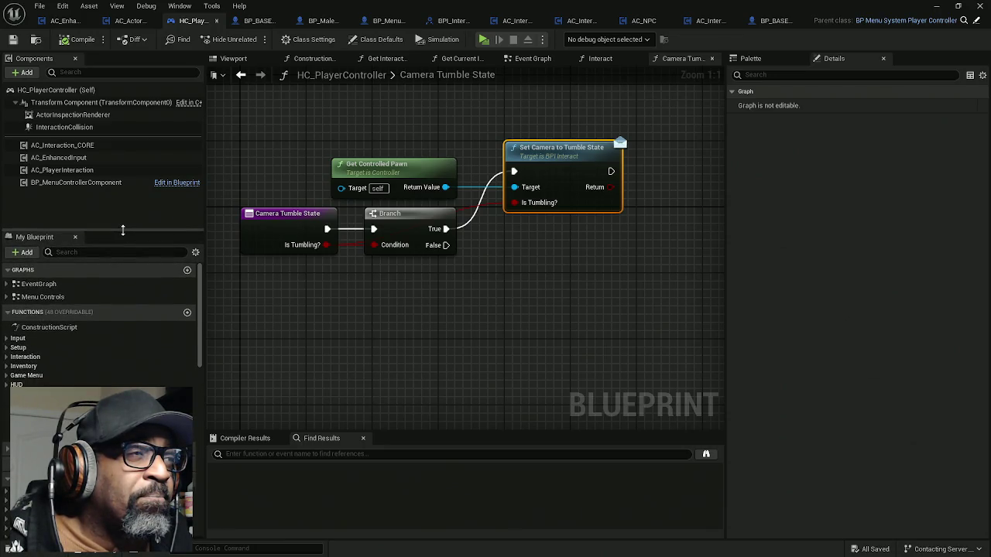
{"action": "left_click", "coordinate": [84, 115]}
{"action": "key", "text": "Delete"}
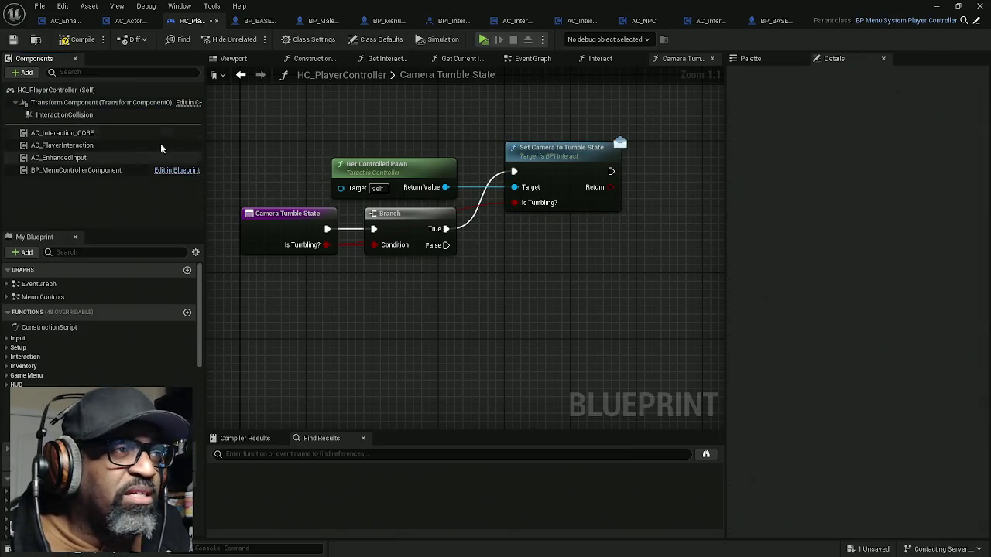
{"action": "key", "text": "ctrl+s"}
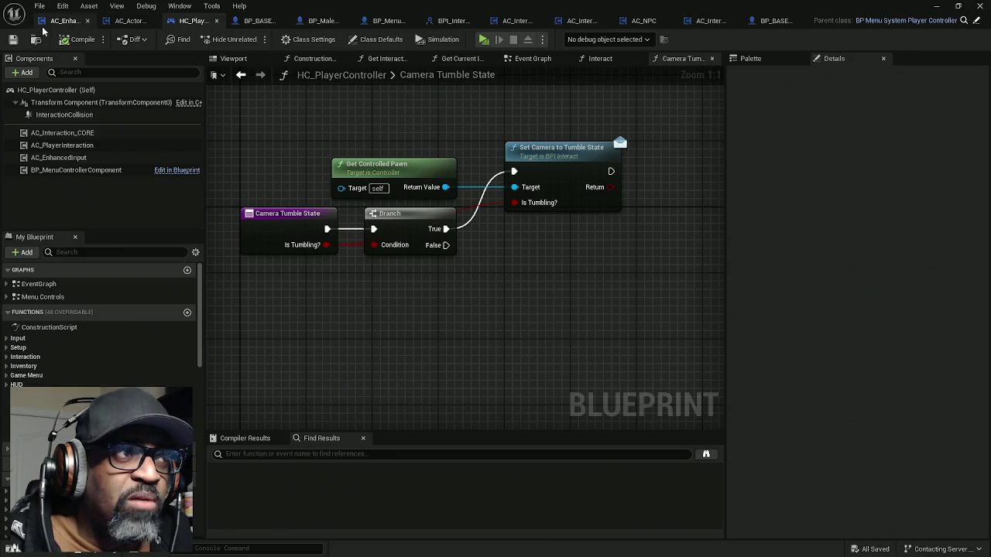
{"action": "left_click", "coordinate": [66, 20]}
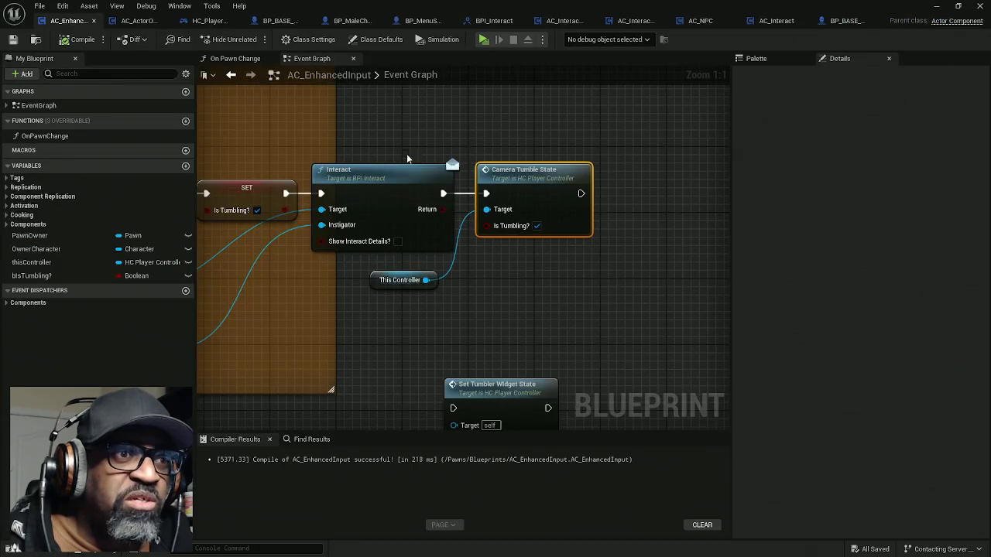
Step: Review the interact logic in the AC_ActorOfInterest blueprint
{"action": "scroll", "coordinate": [403, 170], "scroll_direction": "down", "scroll_amount": 8}
{"action": "scroll", "coordinate": [426, 216], "scroll_direction": "up", "scroll_amount": 3}
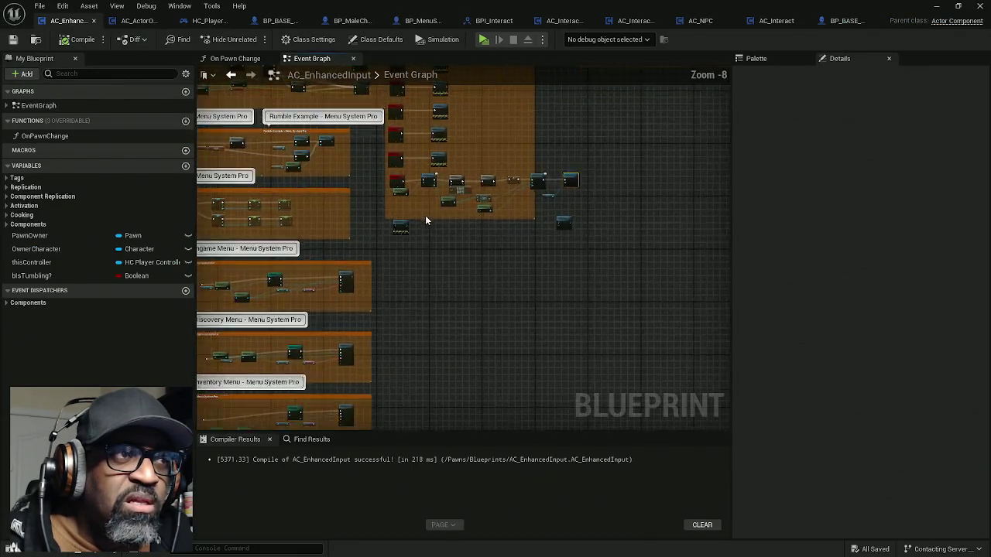
{"action": "left_click", "coordinate": [136, 21]}
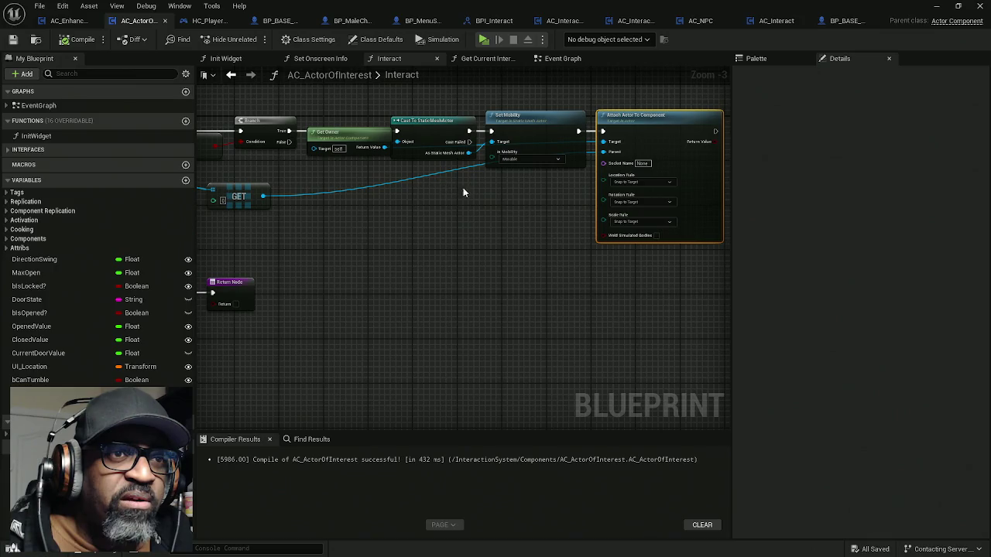
{"action": "mouse_move", "coordinate": [400, 203]}
{"action": "left_mouse_down"}
{"action": "mouse_move", "coordinate": [650, 192]}
{"action": "mouse_move", "coordinate": [755, 172]}
{"action": "mouse_move", "coordinate": [314, 221]}
{"action": "left_mouse_up"}
{"action": "scroll", "coordinate": [317, 221], "scroll_direction": "down", "scroll_amount": 3}
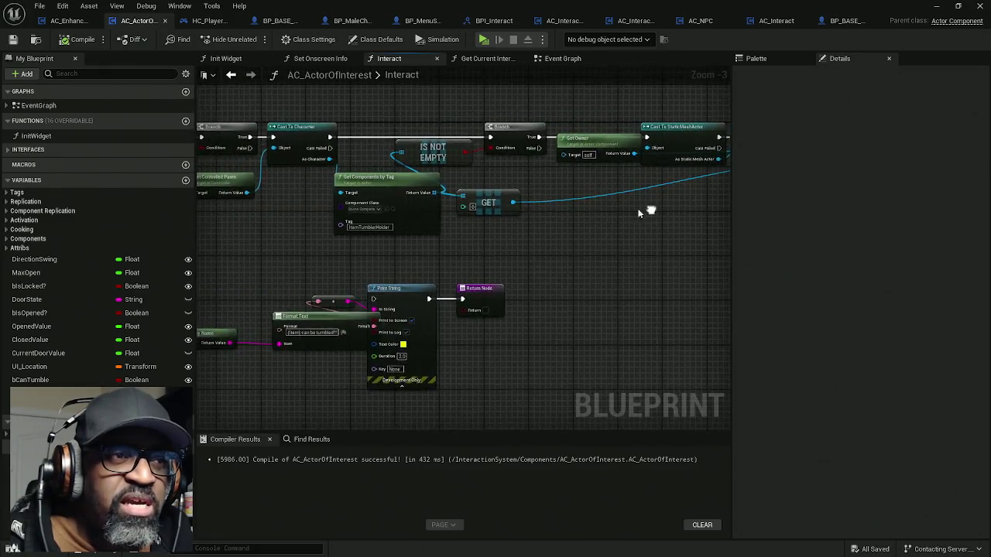
{"action": "scroll", "coordinate": [460, 222], "scroll_direction": "up", "scroll_amount": 1}
{"action": "scroll", "coordinate": [460, 221], "scroll_direction": "up", "scroll_amount": 1}
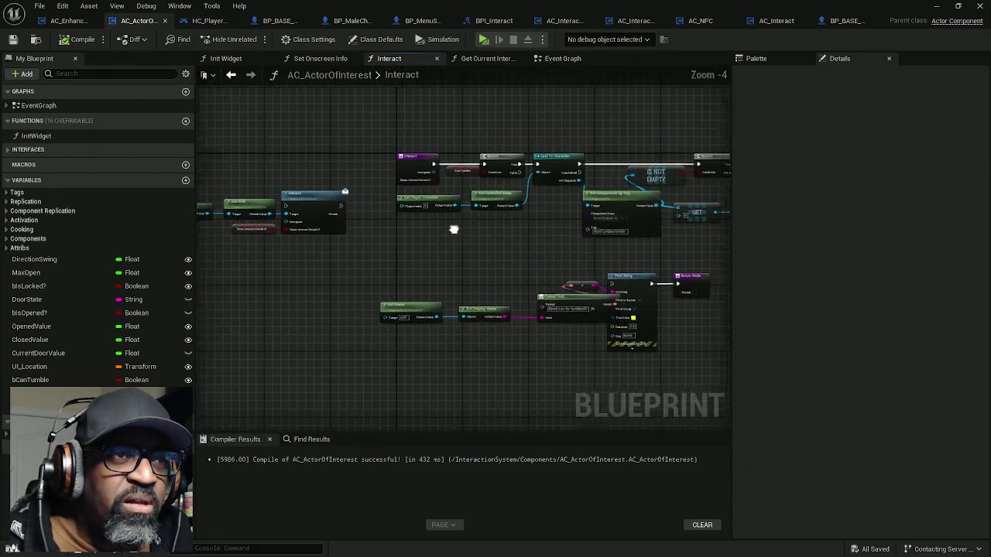
Step: Look through the Get Current Interact Actors and Set Onscreen Info functions and the event graph's overlap bindings
{"action": "left_click", "coordinate": [483, 59]}
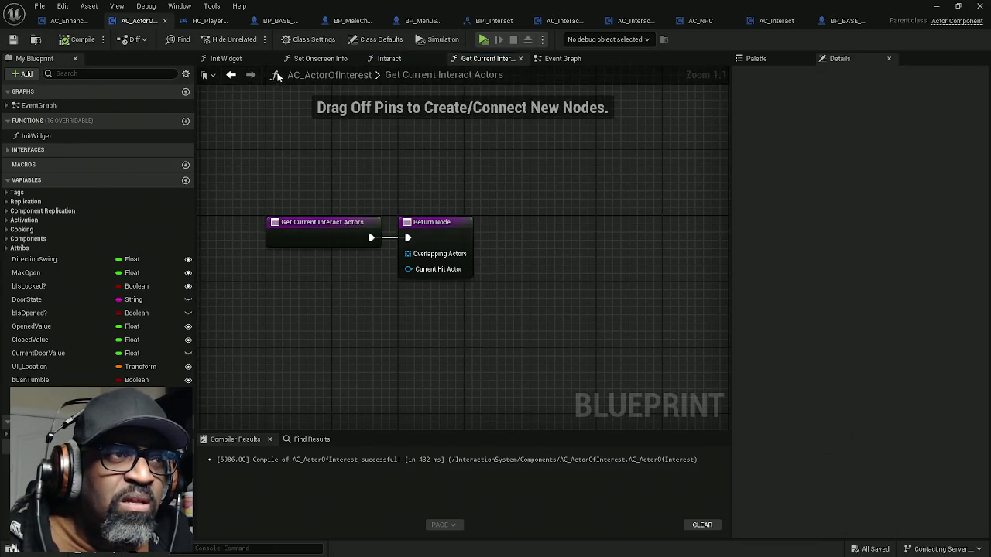
{"action": "left_click", "coordinate": [315, 59]}
{"action": "left_click", "coordinate": [560, 59]}
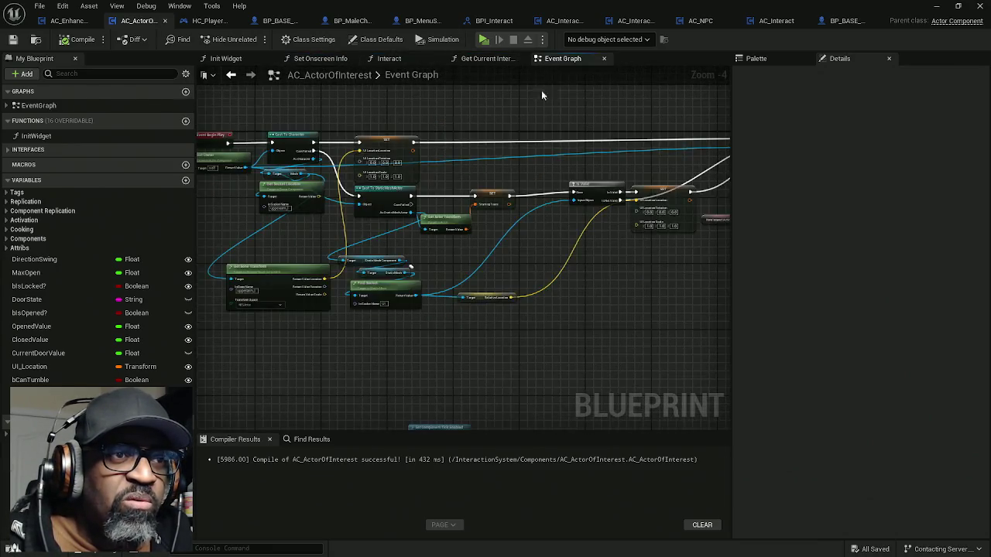
{"action": "scroll", "coordinate": [498, 159], "scroll_direction": "up", "scroll_amount": 2}
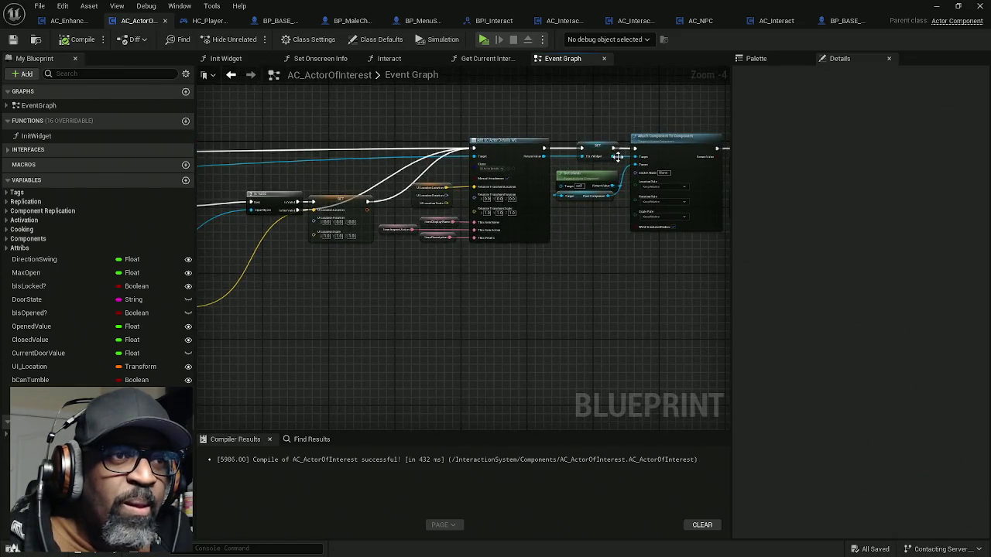
{"action": "scroll", "coordinate": [521, 150], "scroll_direction": "up", "scroll_amount": 2}
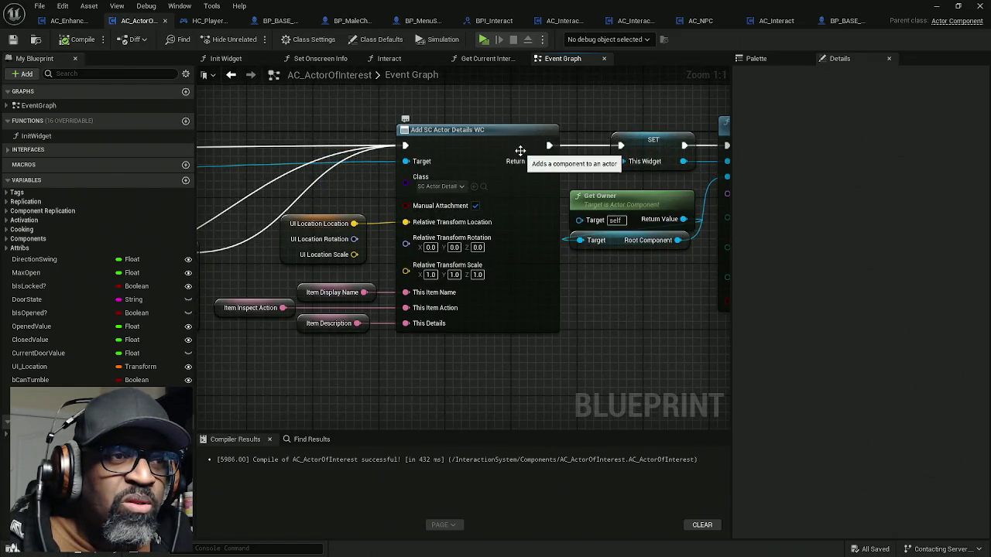
{"action": "left_click_drag", "start_coordinate": [520, 151], "coordinate": [345, 167]}
{"action": "left_click_drag", "start_coordinate": [682, 167], "coordinate": [297, 180]}
{"action": "scroll", "coordinate": [297, 181], "scroll_direction": "down", "scroll_amount": 7}
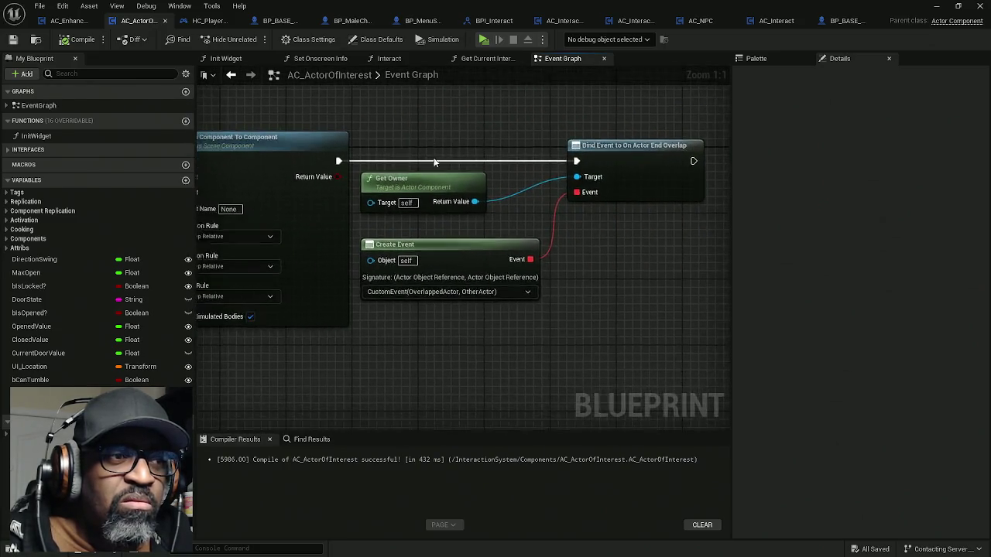
{"action": "scroll", "coordinate": [656, 133], "scroll_direction": "up", "scroll_amount": 3}
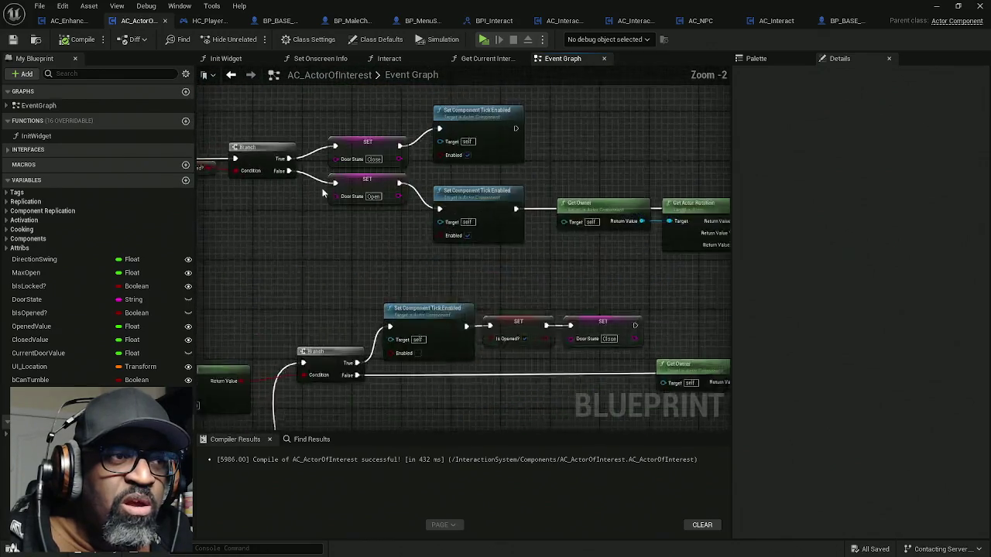
Step: Inspect the door state logic and red event nodes, then switch to AC_Interaction_BASE
{"action": "left_click_drag", "start_coordinate": [403, 162], "coordinate": [496, 170]}
{"action": "scroll", "coordinate": [571, 172], "scroll_direction": "down", "scroll_amount": 2}
{"action": "scroll", "coordinate": [571, 172], "scroll_direction": "down", "scroll_amount": 3}
{"action": "mouse_move", "coordinate": [612, 217]}
{"action": "left_mouse_down"}
{"action": "mouse_move", "coordinate": [519, 93]}
{"action": "mouse_move", "coordinate": [511, 265]}
{"action": "left_mouse_up"}
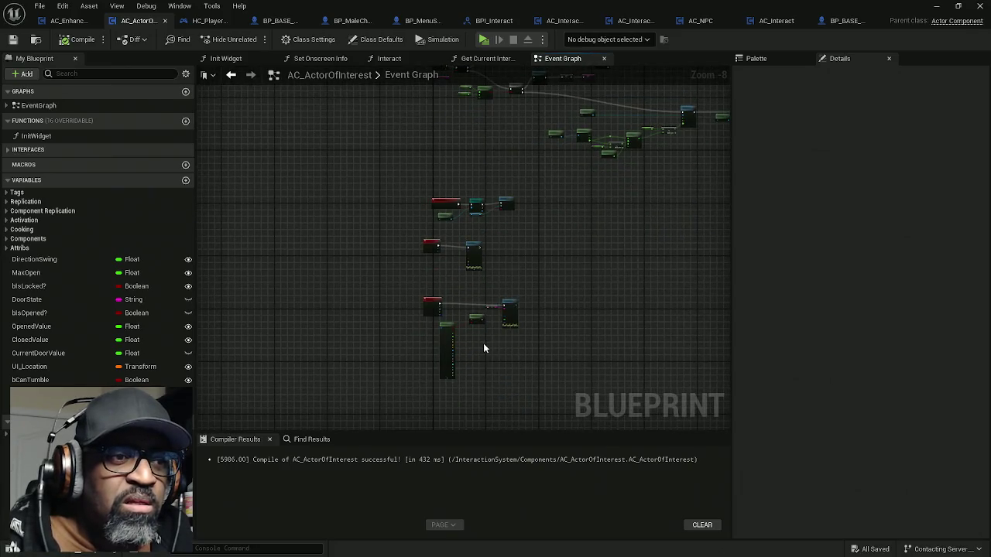
{"action": "scroll", "coordinate": [472, 348], "scroll_direction": "up", "scroll_amount": 5}
{"action": "scroll", "coordinate": [537, 281], "scroll_direction": "down", "scroll_amount": 5}
{"action": "scroll", "coordinate": [538, 281], "scroll_direction": "up", "scroll_amount": 2}
{"action": "scroll", "coordinate": [362, 270], "scroll_direction": "up", "scroll_amount": 1}
{"action": "right_click", "coordinate": [257, 231]}
{"action": "scroll", "coordinate": [403, 182], "scroll_direction": "up", "scroll_amount": 2}
{"action": "mouse_move", "coordinate": [403, 181]}
{"action": "left_mouse_down"}
{"action": "mouse_move", "coordinate": [416, 187]}
{"action": "mouse_move", "coordinate": [361, 230]}
{"action": "left_mouse_up"}
{"action": "left_click_drag", "start_coordinate": [537, 266], "coordinate": [283, 217]}
{"action": "left_click", "coordinate": [565, 21]}
{"action": "left_click", "coordinate": [631, 21]}
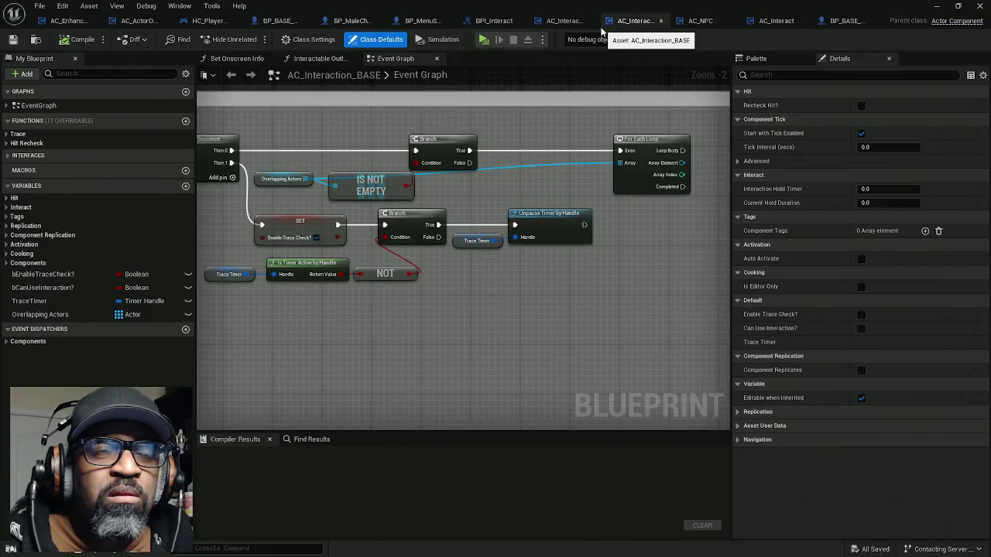
Step: Return to the level editor and open a widened Content Browser drawer
{"action": "left_click", "coordinate": [936, 6]}
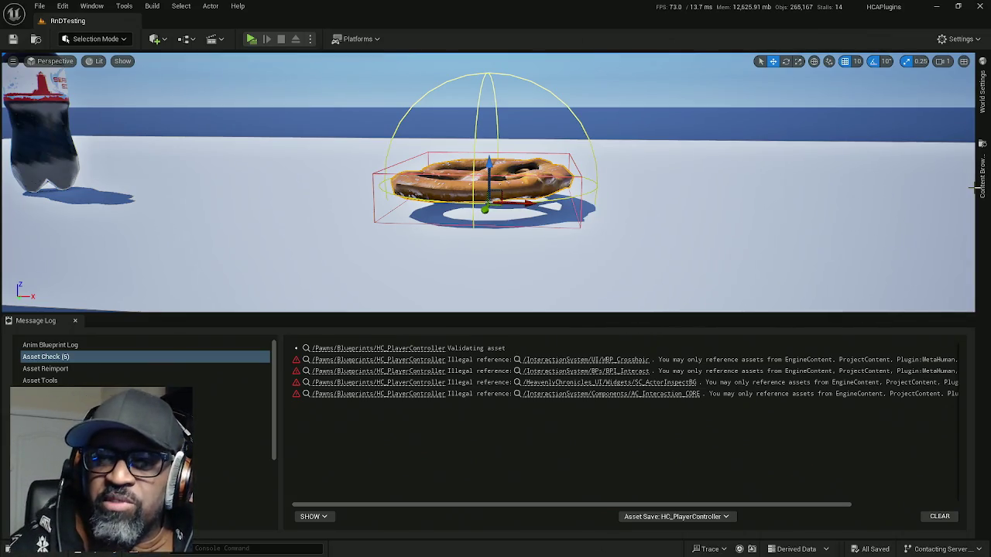
{"action": "left_click", "coordinate": [980, 180]}
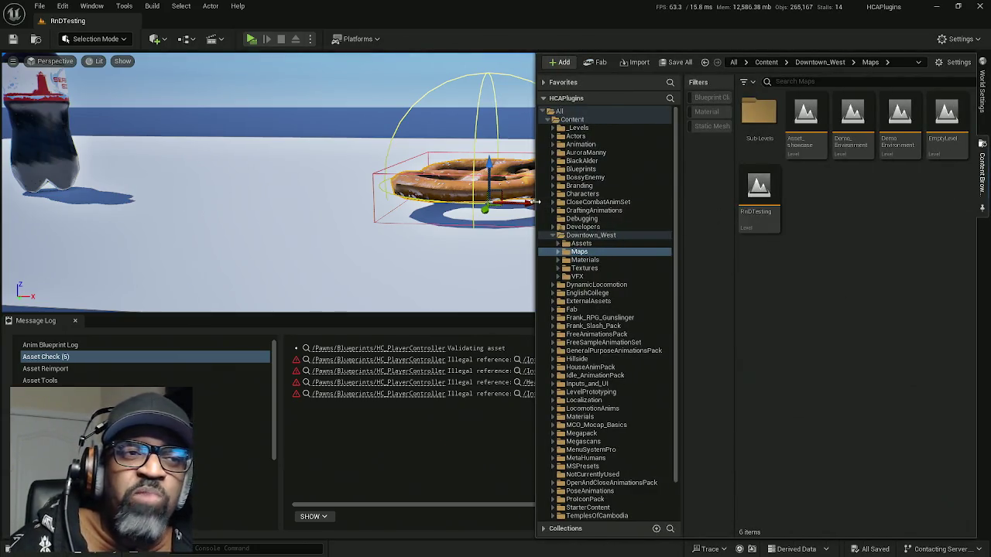
{"action": "left_click_drag", "start_coordinate": [536, 206], "coordinate": [491, 213]}
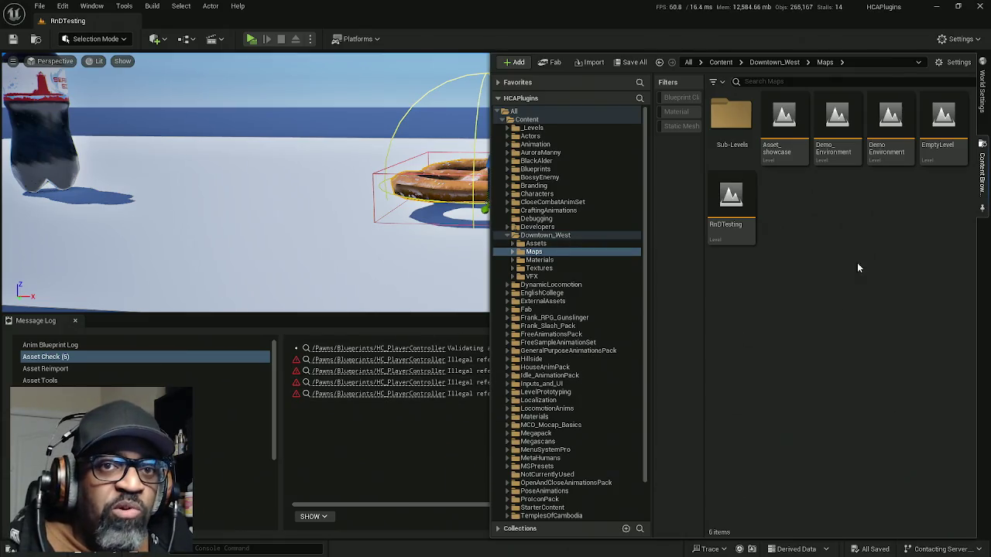
{"action": "scroll", "coordinate": [613, 325], "scroll_direction": "down", "scroll_amount": 2}
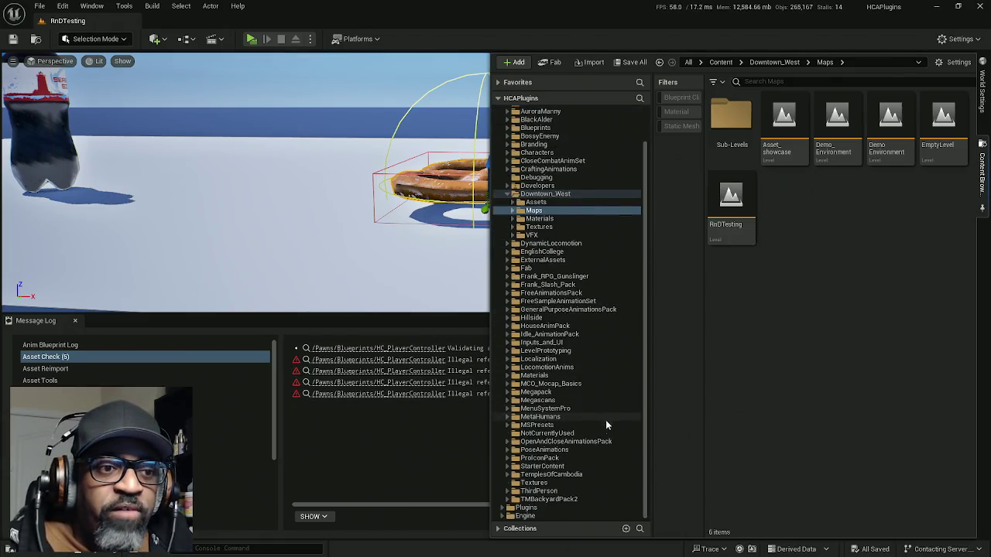
Step: Browse to Plugins > HeavenlyChronicles_UI Content > Widgets and open the Reference Viewer for SC_ActorInspectBG
{"action": "left_click", "coordinate": [502, 508]}
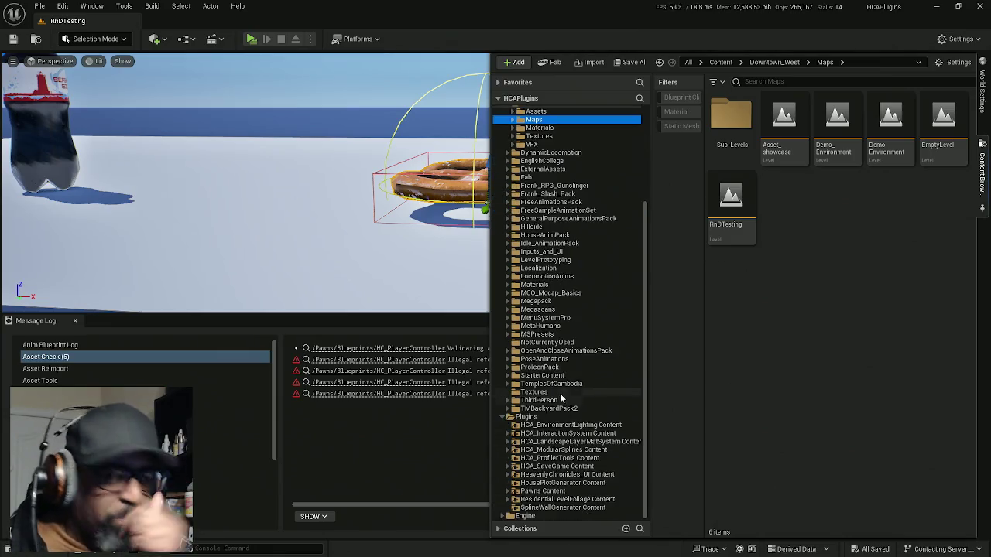
{"action": "left_click", "coordinate": [565, 475]}
{"action": "left_click", "coordinate": [507, 474]}
{"action": "scroll", "coordinate": [593, 384], "scroll_direction": "down", "scroll_amount": 2}
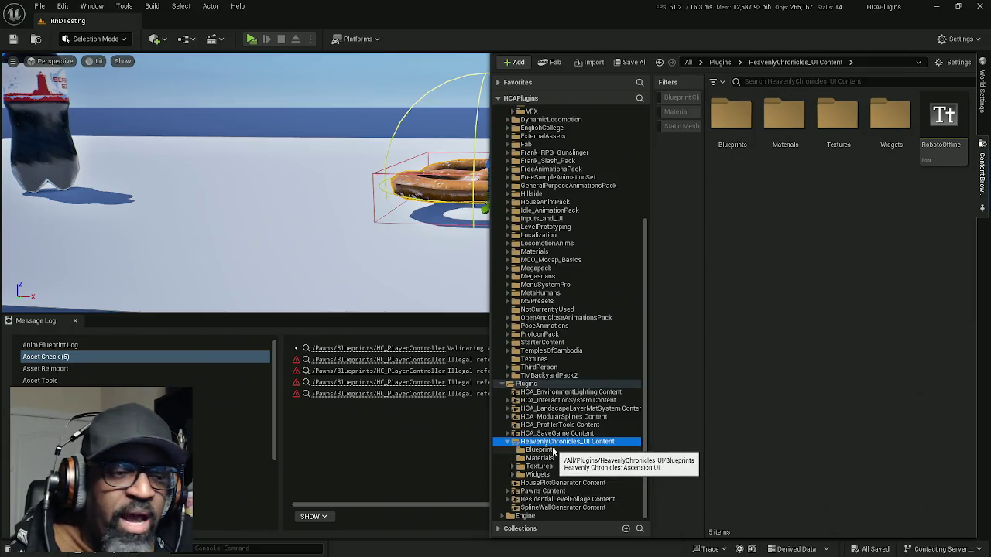
{"action": "left_click", "coordinate": [526, 475]}
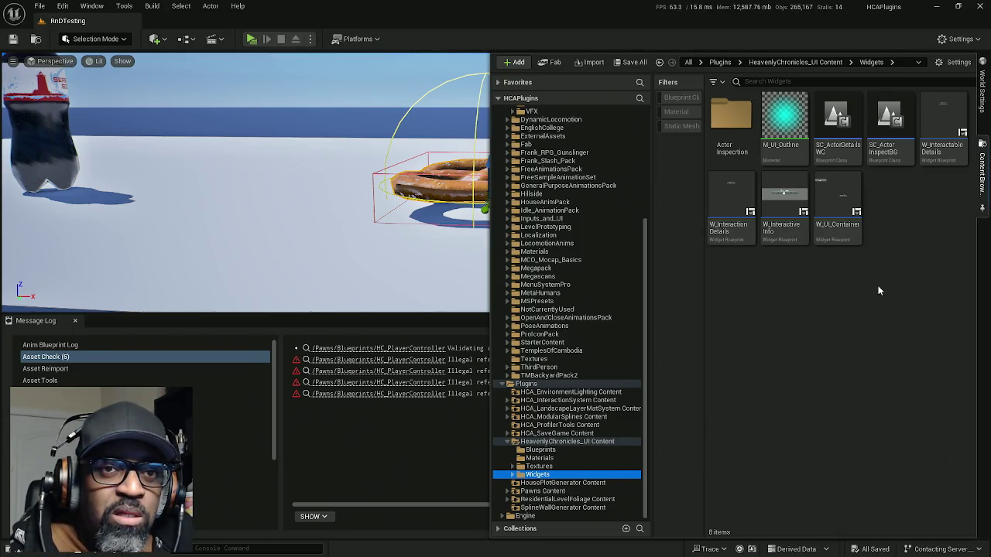
{"action": "right_click", "coordinate": [900, 136]}
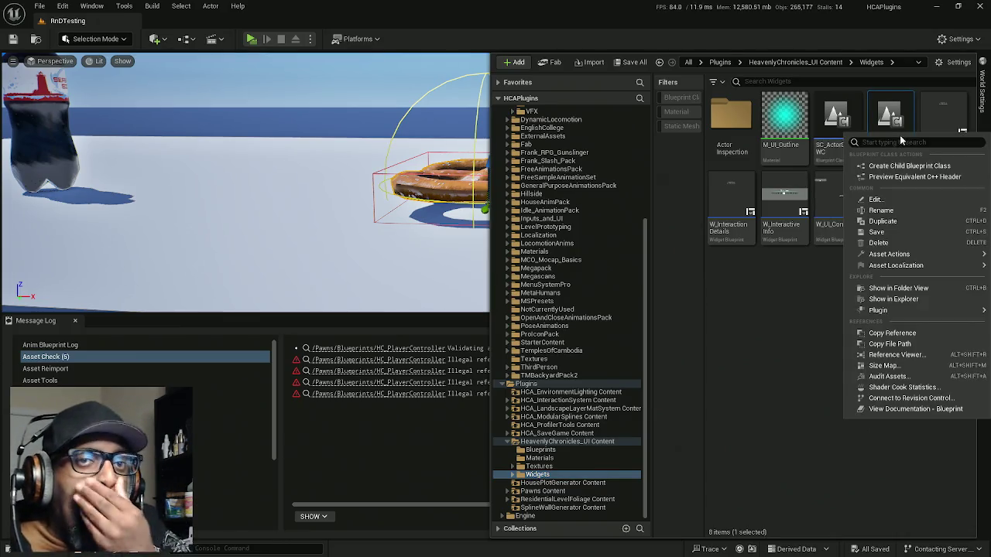
{"action": "left_click", "coordinate": [898, 356]}
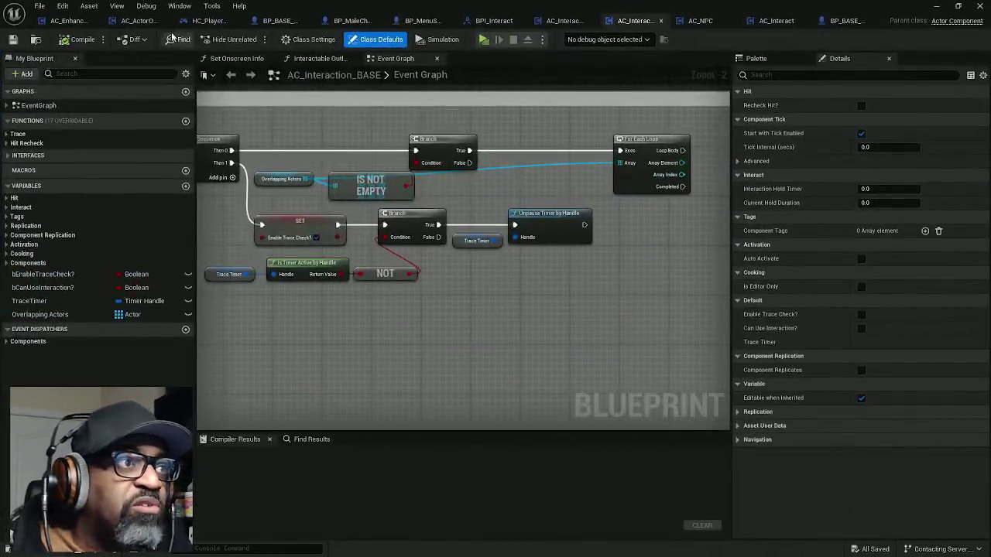
Step: Open HC_PlayerController's Event Graph and bring the begin-play SET and Get HUD nodes into view
{"action": "left_click", "coordinate": [203, 22]}
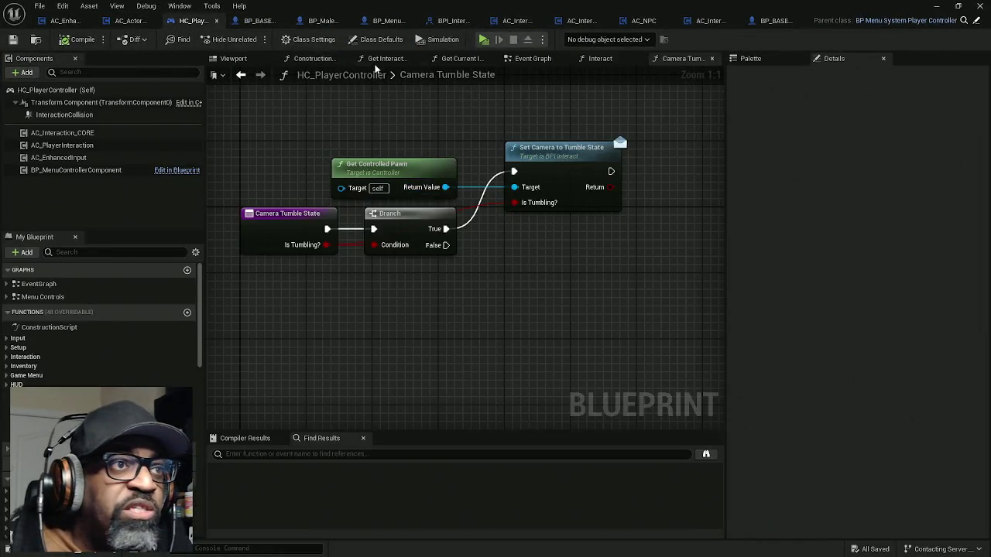
{"action": "left_click_drag", "start_coordinate": [542, 60], "coordinate": [373, 68]}
{"action": "scroll", "coordinate": [380, 186], "scroll_direction": "down", "scroll_amount": 12}
{"action": "mouse_move", "coordinate": [419, 184]}
{"action": "left_mouse_down"}
{"action": "mouse_move", "coordinate": [380, 297]}
{"action": "mouse_move", "coordinate": [359, 287]}
{"action": "mouse_move", "coordinate": [261, 350]}
{"action": "mouse_move", "coordinate": [317, 307]}
{"action": "mouse_move", "coordinate": [294, 341]}
{"action": "left_mouse_up"}
{"action": "scroll", "coordinate": [371, 209], "scroll_direction": "up", "scroll_amount": 6}
{"action": "scroll", "coordinate": [371, 266], "scroll_direction": "up", "scroll_amount": 3}
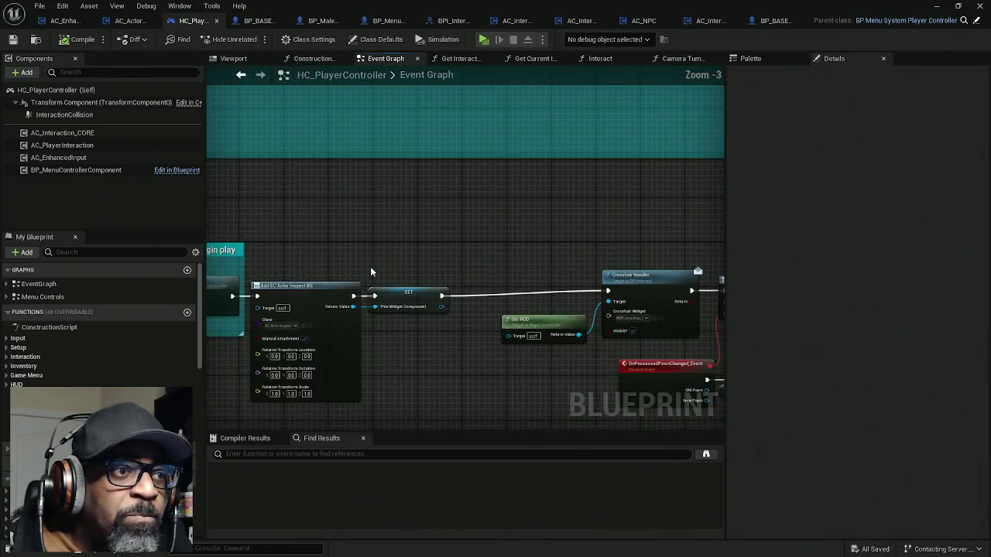
{"action": "mouse_move", "coordinate": [370, 267]}
{"action": "left_mouse_down"}
{"action": "mouse_move", "coordinate": [551, 154]}
{"action": "mouse_move", "coordinate": [602, 136]}
{"action": "left_mouse_up"}
{"action": "scroll", "coordinate": [474, 165], "scroll_direction": "up", "scroll_amount": 1}
{"action": "left_click_drag", "start_coordinate": [474, 165], "coordinate": [476, 240]}
Step: Rewire Initialize to bypass Add SC Actor Inspect BG and SET, move those nodes lower, and save
{"action": "mouse_move", "coordinate": [705, 182]}
{"action": "left_mouse_down"}
{"action": "mouse_move", "coordinate": [408, 116]}
{"action": "mouse_move", "coordinate": [290, 188]}
{"action": "left_mouse_up"}
{"action": "left_click_drag", "start_coordinate": [369, 117], "coordinate": [502, 268]}
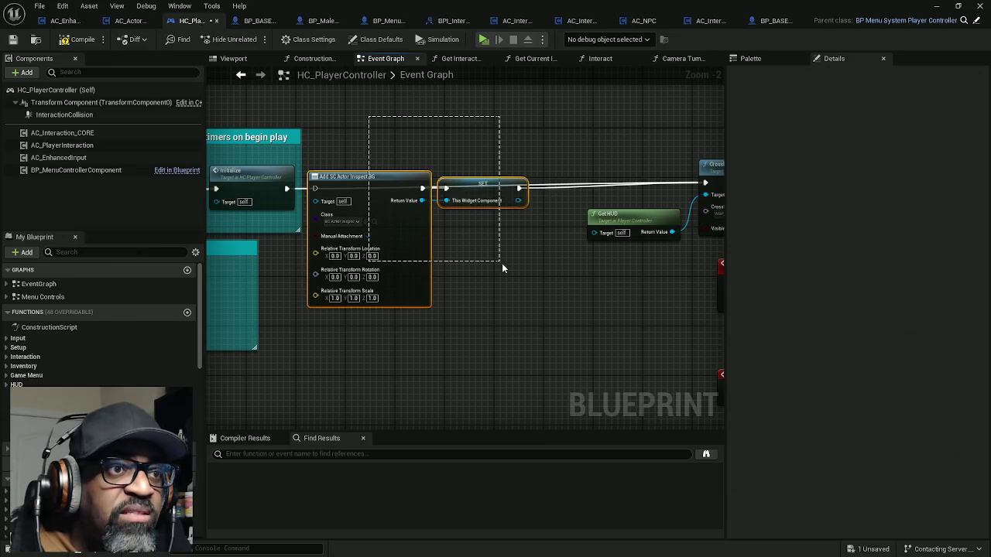
{"action": "left_click_drag", "start_coordinate": [416, 228], "coordinate": [423, 297]}
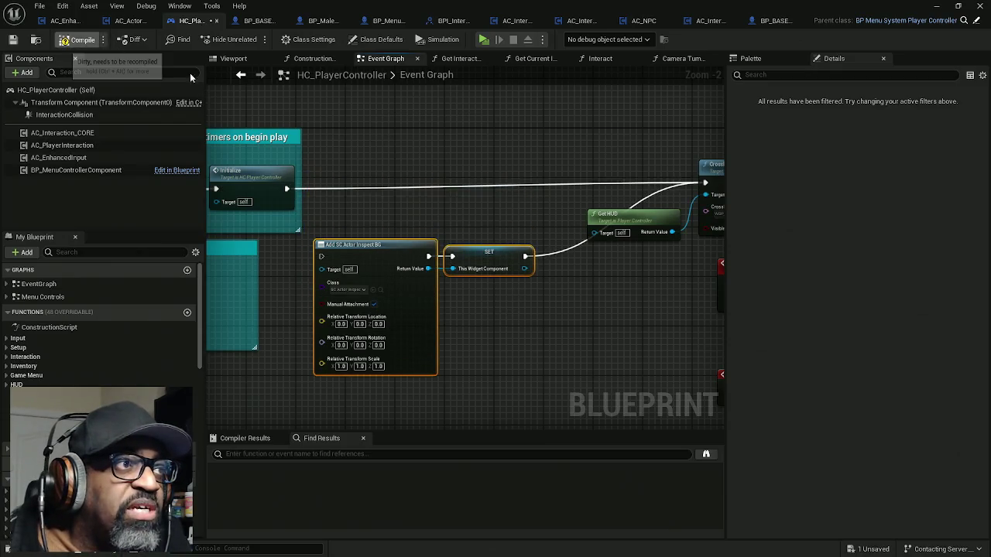
{"action": "key", "text": "ctrl+s"}
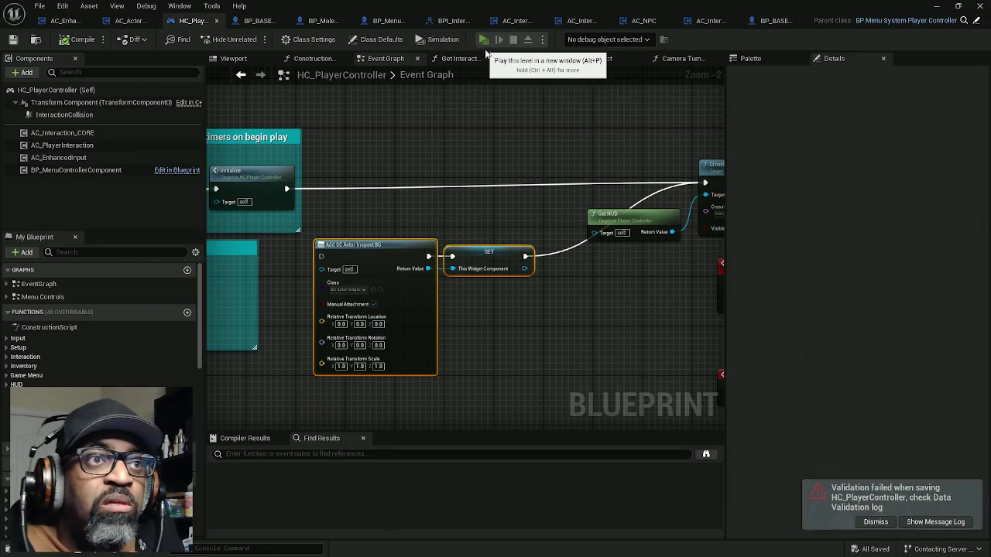
Step: Play the level in a standalone window, walk to the soda bottle, and inspect it
{"action": "left_click", "coordinate": [486, 50]}
{"action": "key", "text": "w"}
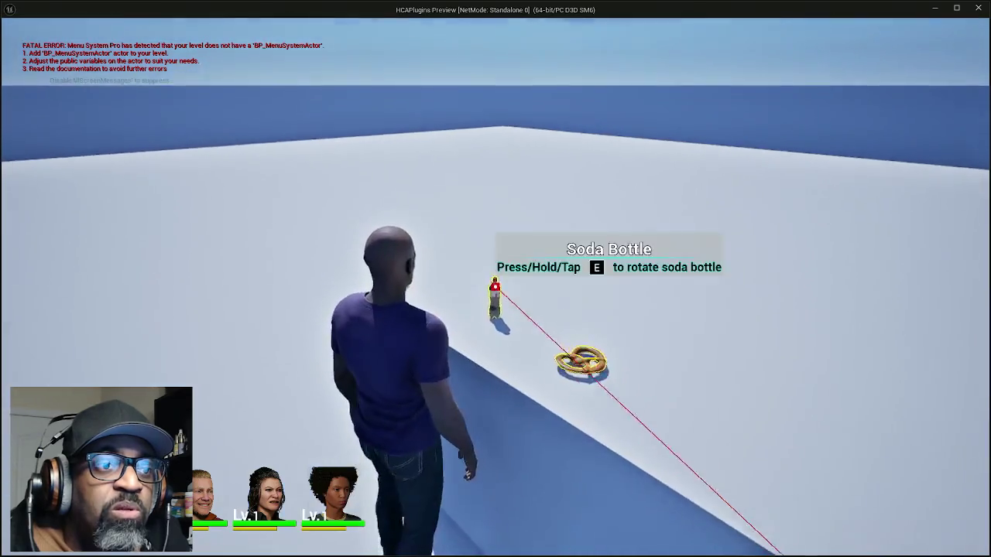
{"action": "key", "text": "e"}
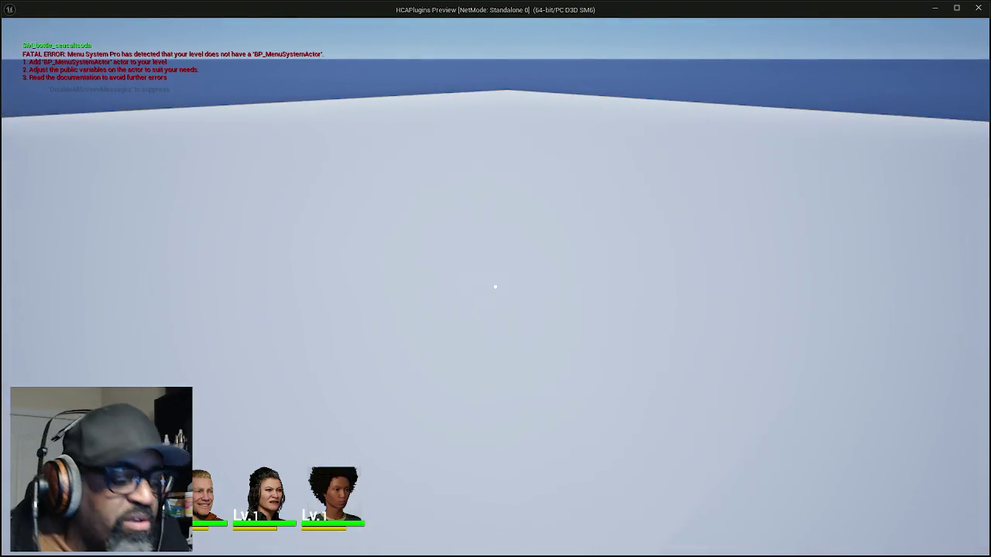
Step: Turn on the debug camera and fly it around the man and past the bottle
{"action": "key", "text": "semicolon"}
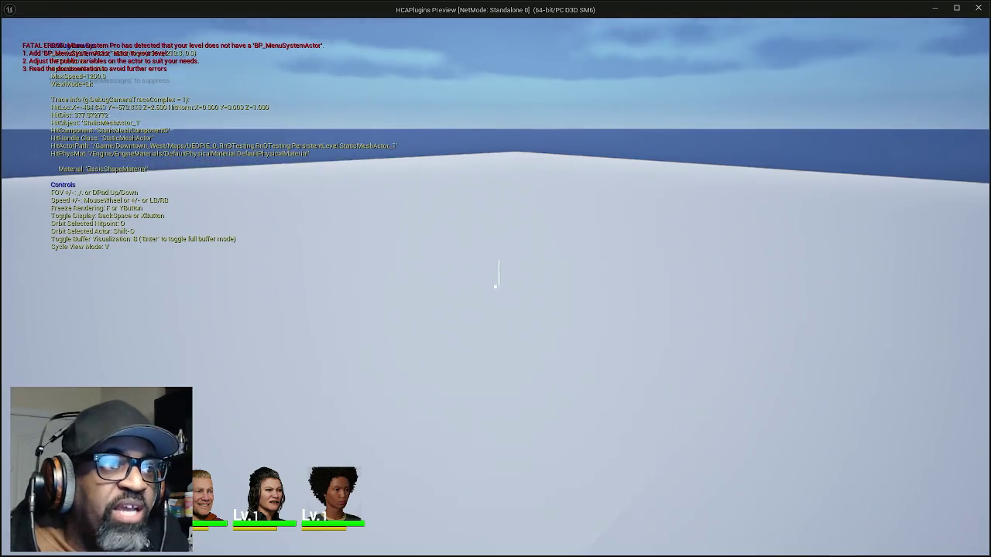
{"action": "key", "text": "w"}
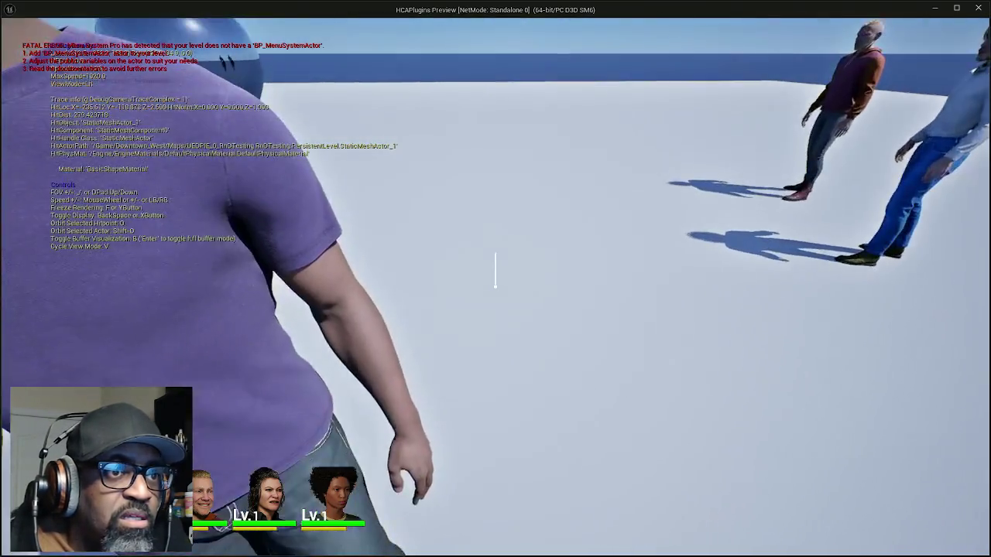
{"action": "key", "text": "s"}
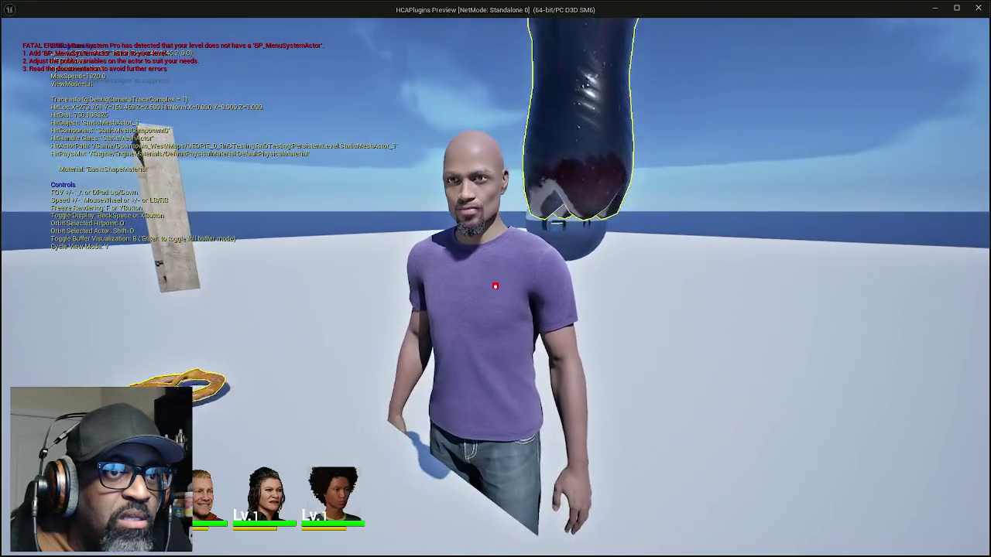
{"action": "key", "text": "d"}
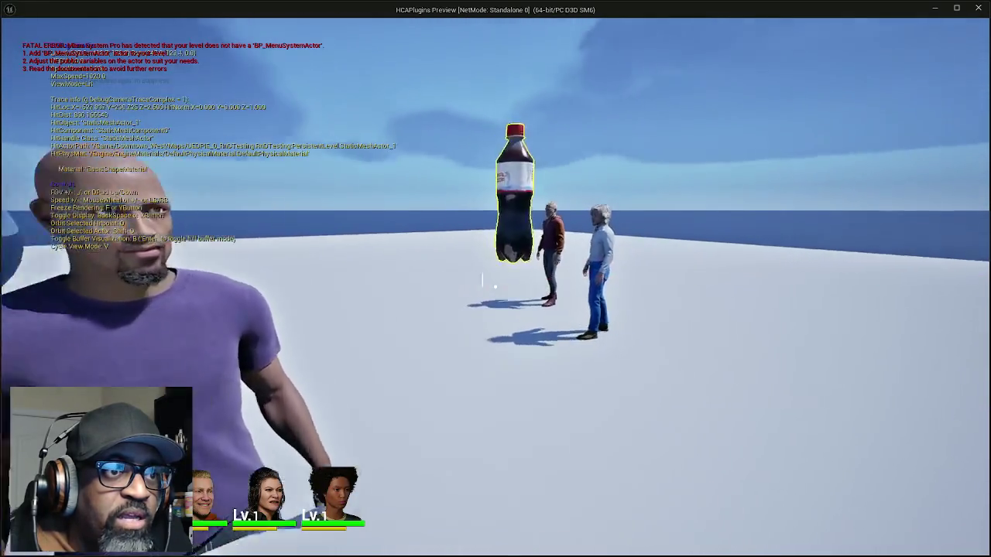
{"action": "key", "text": "s"}
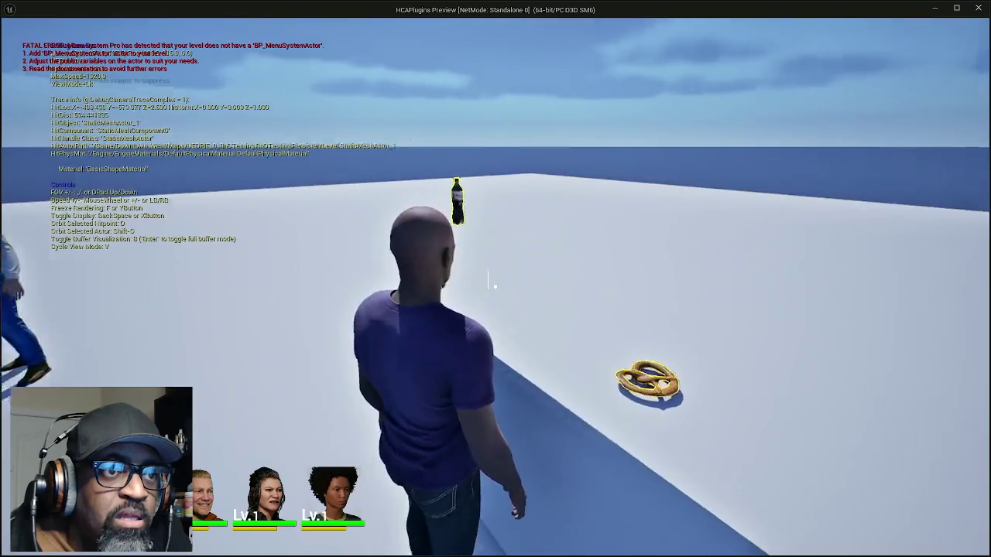
{"action": "key", "text": "w"}
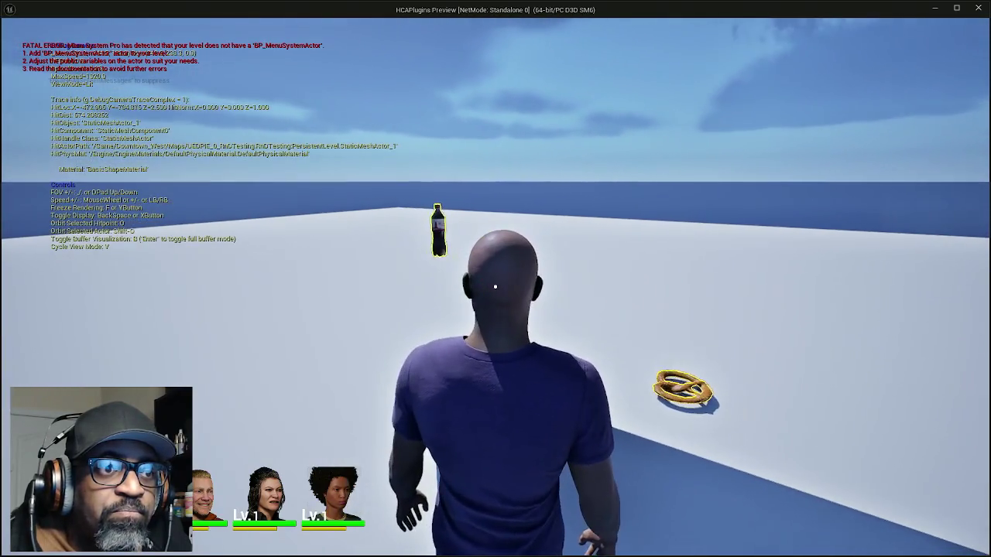
{"action": "key", "text": "w"}
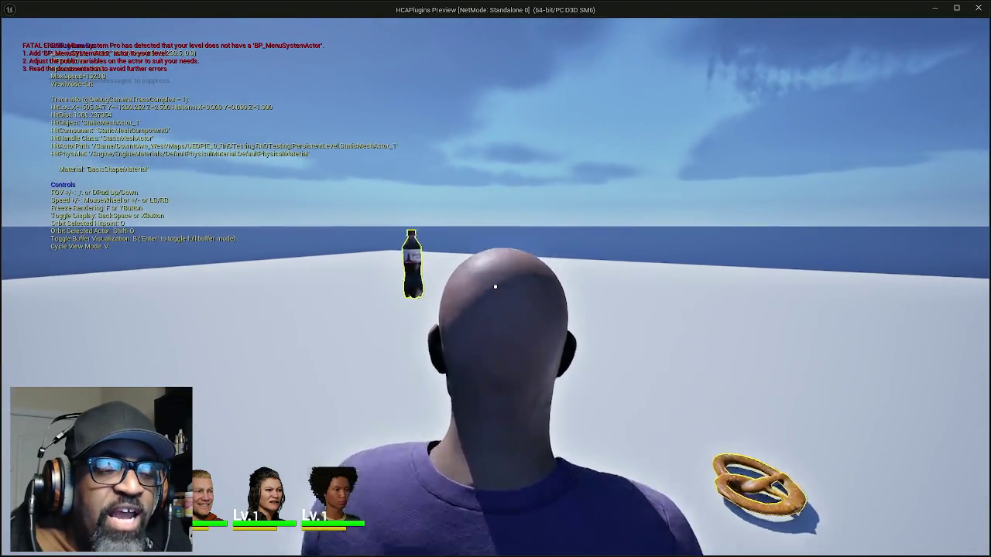
{"action": "key", "text": "w"}
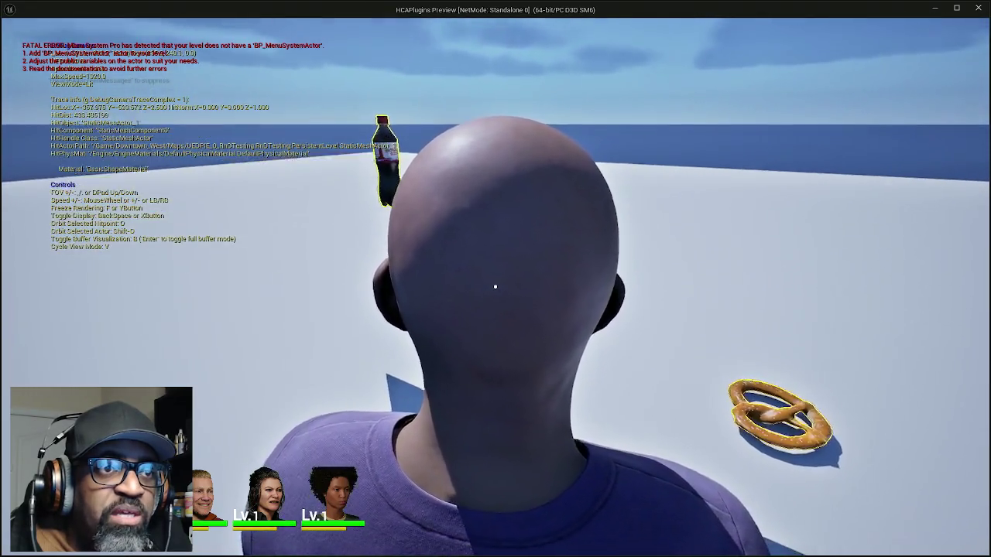
{"action": "key", "text": "d"}
{"action": "key", "text": "w"}
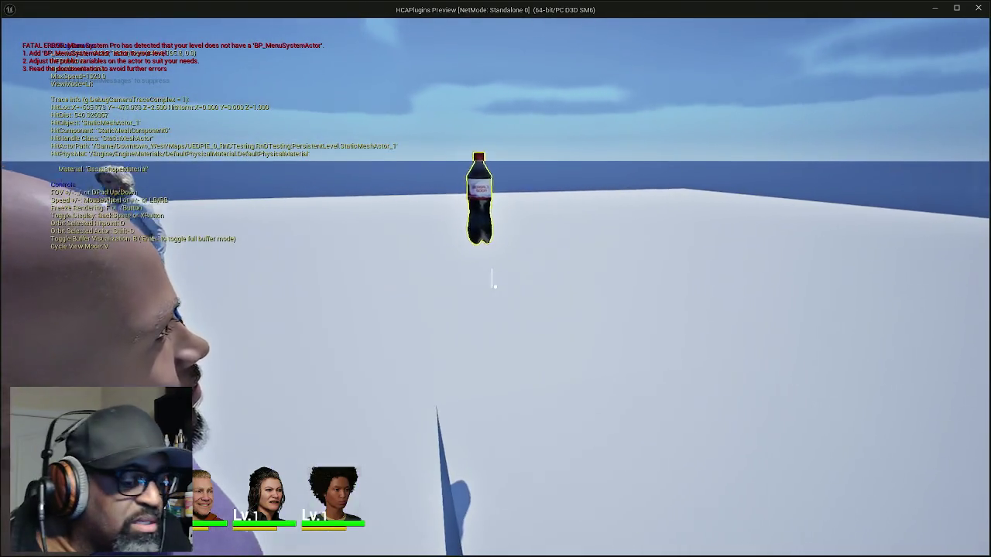
{"action": "key", "text": "BackSpace"}
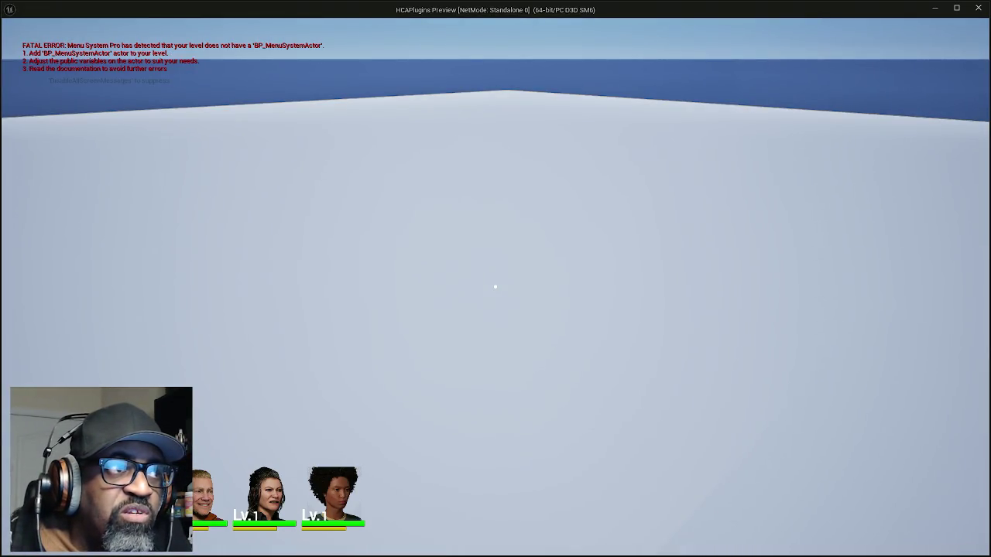
Step: Toggle the debug camera off and on again, then stop the play-test
{"action": "key", "text": "BackSpace"}
{"action": "key", "text": "BackSpace"}
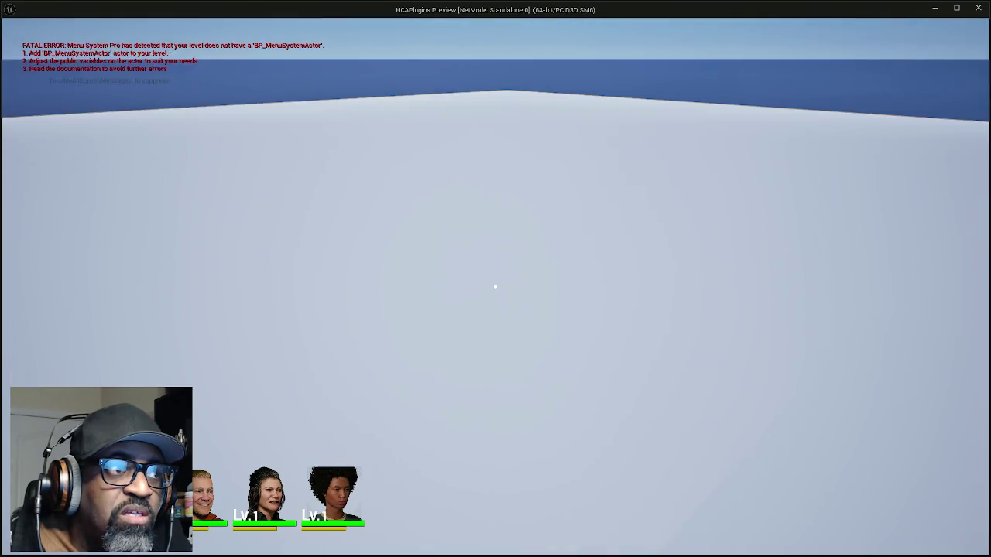
{"action": "key", "text": "BackSpace"}
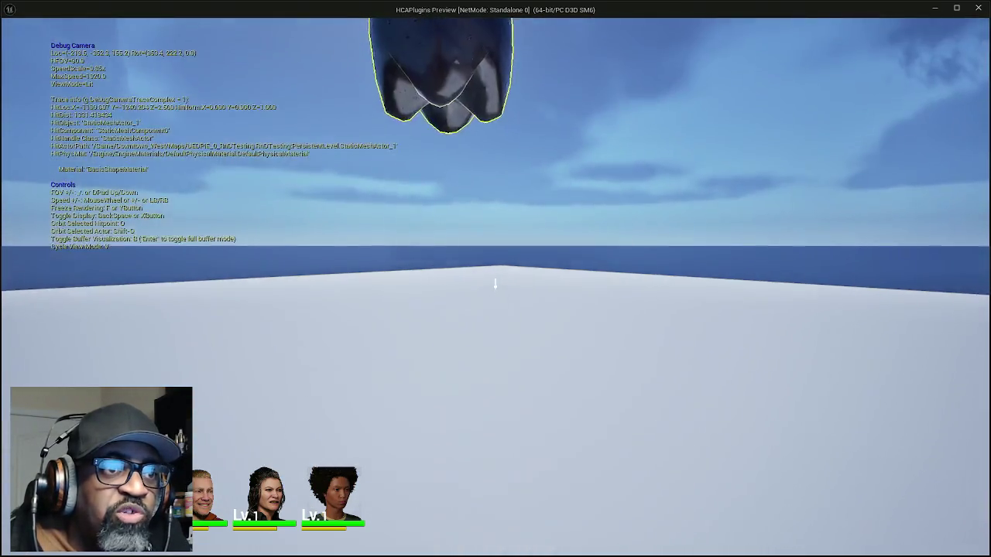
{"action": "key", "text": "BackSpace"}
{"action": "key", "text": "BackSpace"}
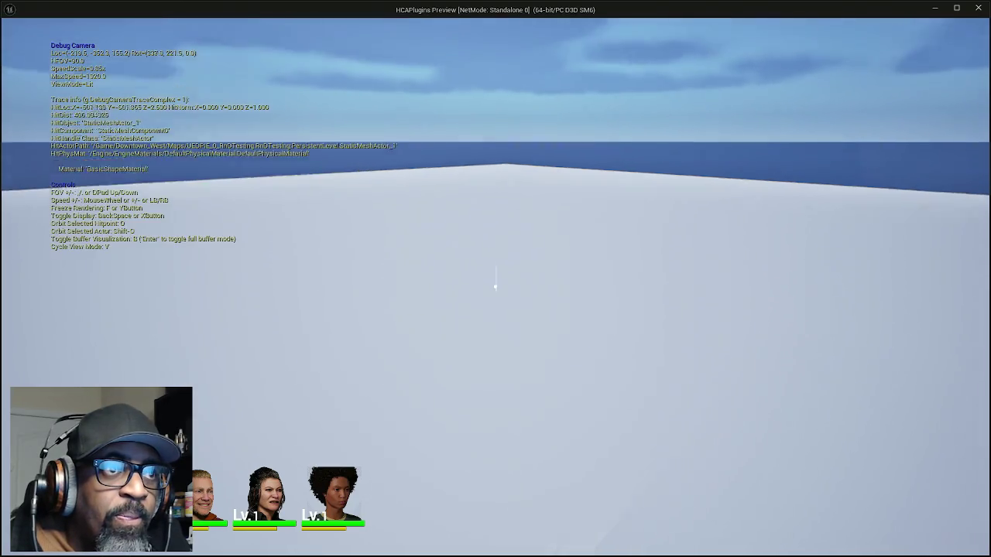
{"action": "key", "text": "BackSpace"}
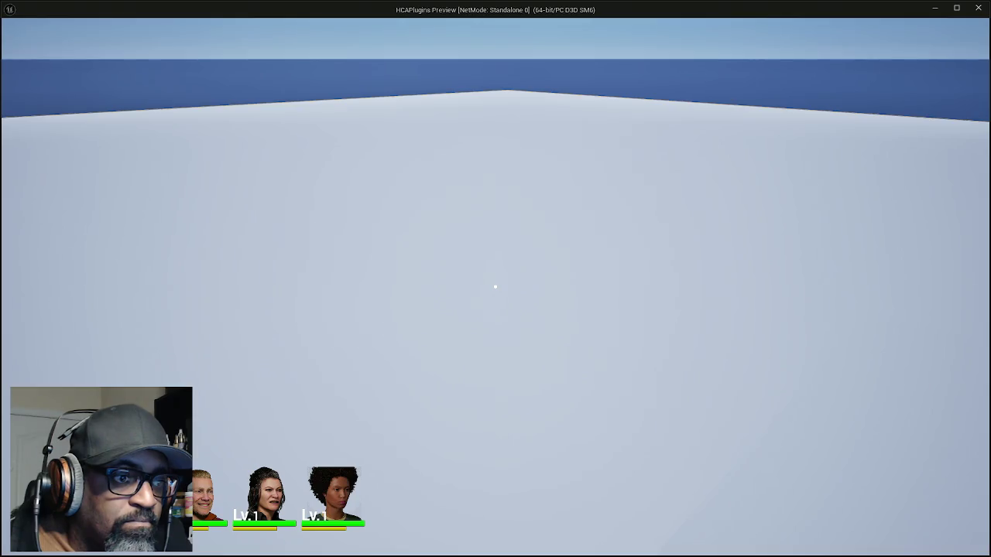
{"action": "key", "text": "Escape"}
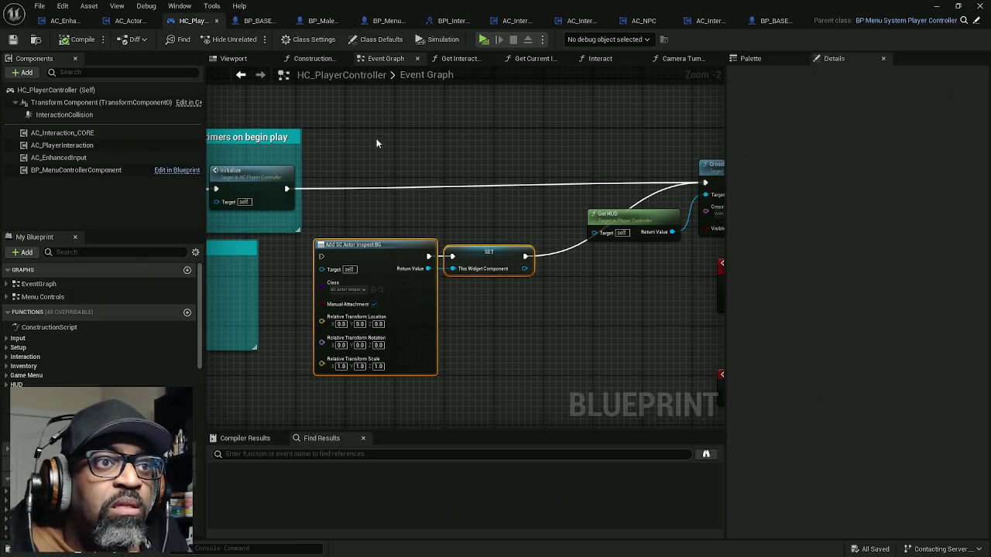
Step: In BP_BASE_Character, disconnect the Z input of Set Actor Relative Location, then start a play-test
{"action": "left_click", "coordinate": [257, 21]}
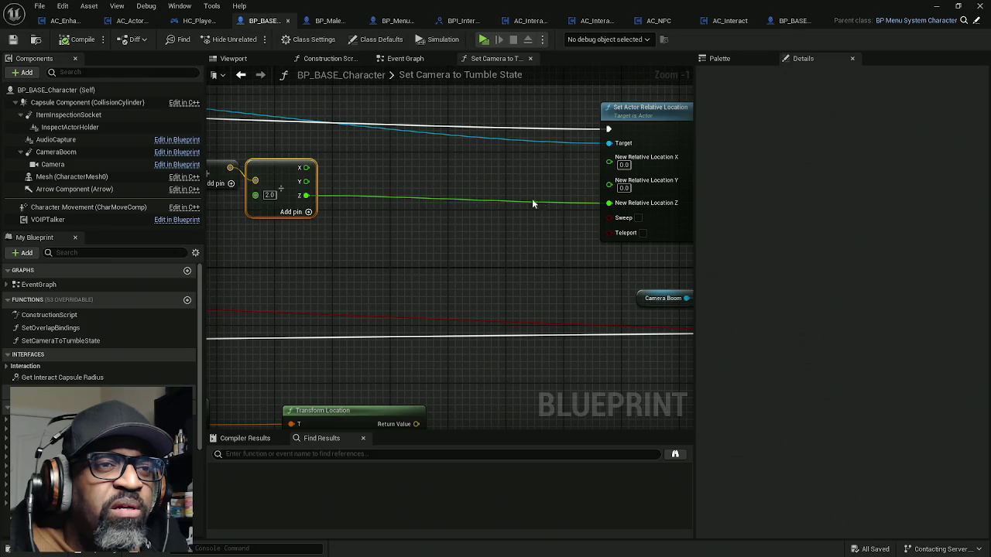
{"action": "left_click_drag", "start_coordinate": [329, 206], "coordinate": [539, 208]}
{"action": "mouse_move", "coordinate": [438, 204]}
{"action": "left_mouse_down"}
{"action": "mouse_move", "coordinate": [556, 205]}
{"action": "mouse_move", "coordinate": [213, 200]}
{"action": "left_mouse_up"}
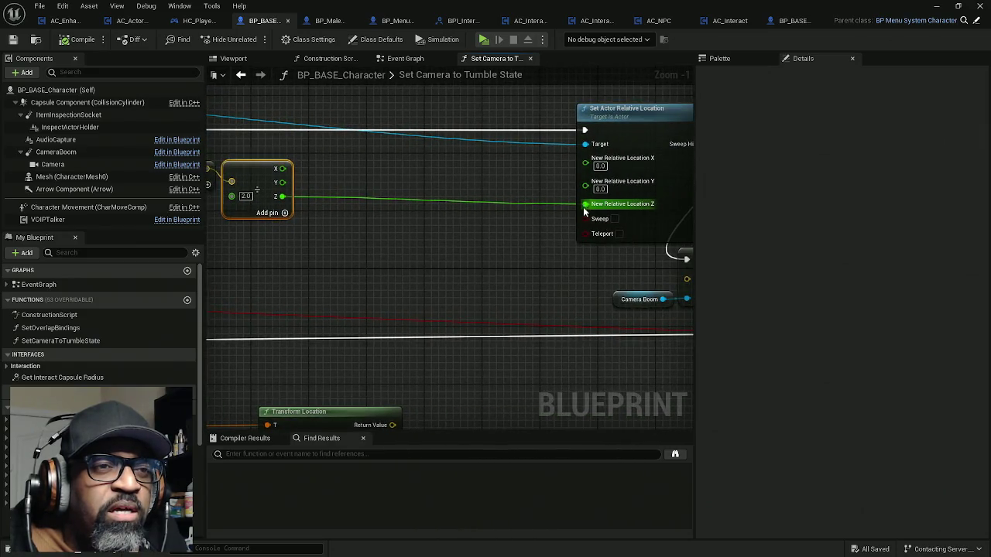
{"action": "left_click", "coordinate": [95, 43]}
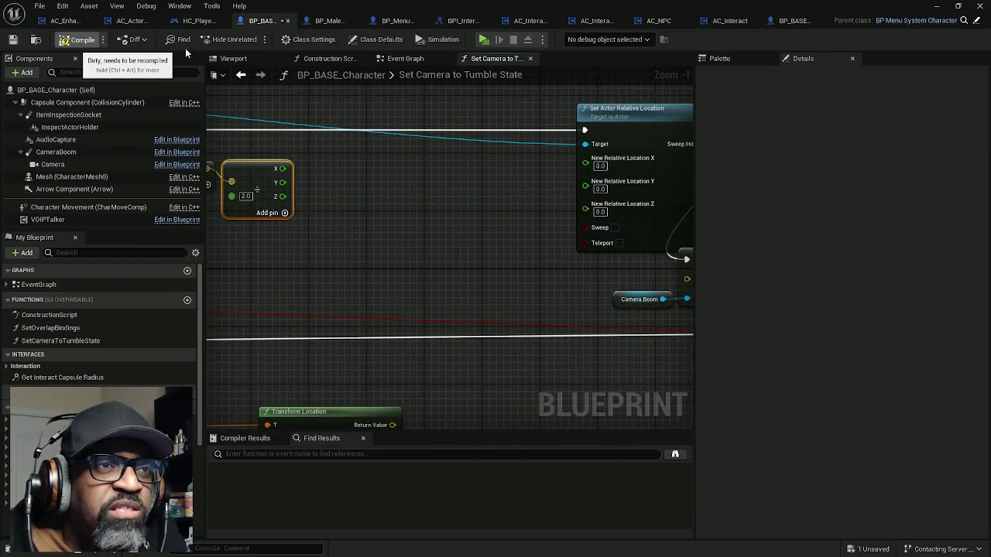
{"action": "left_click", "coordinate": [484, 39]}
Step: Walk to the soda bottle, inspect it with E, exit to the editor, and relaunch the play-test
{"action": "key", "text": "w"}
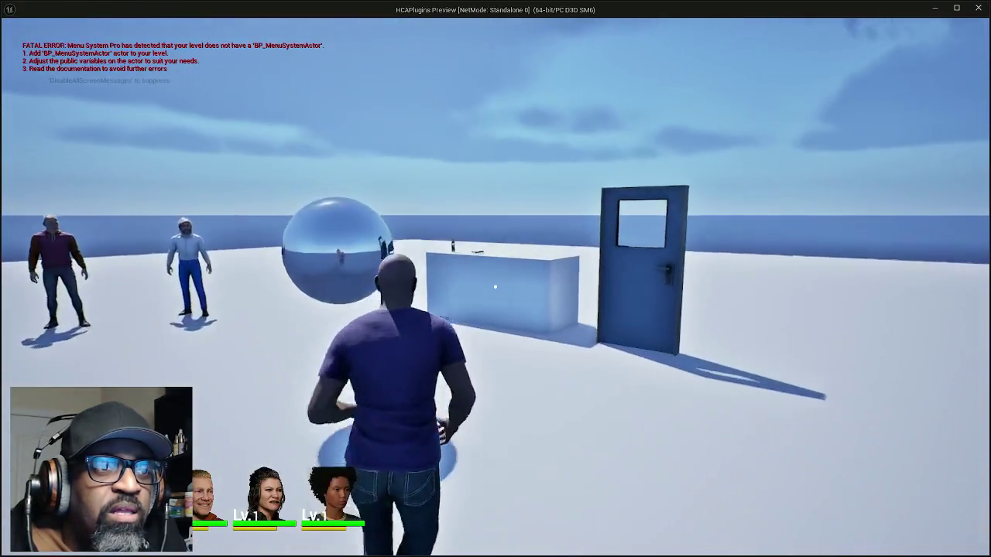
{"action": "key", "text": "e"}
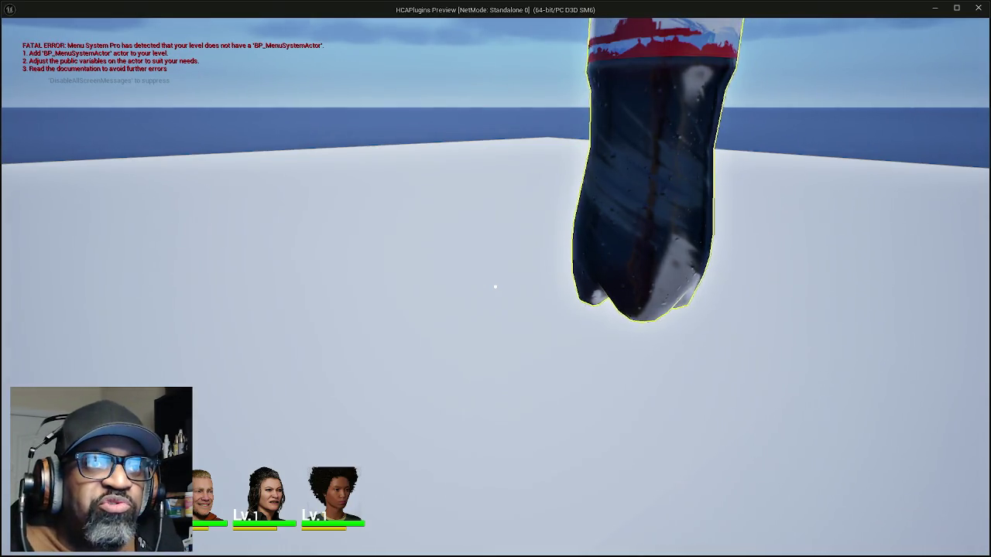
{"action": "key", "text": "Escape"}
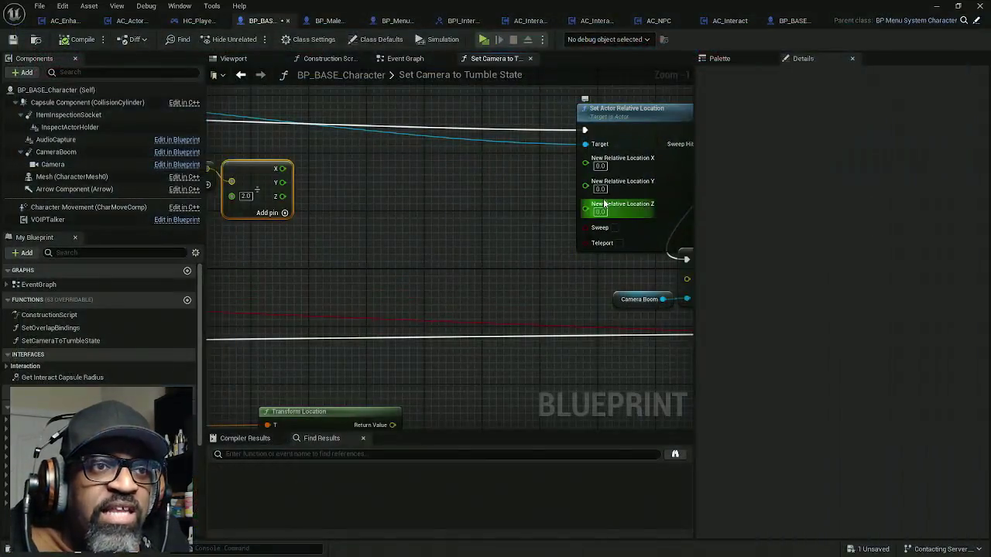
{"action": "key", "text": "alt+Tab"}
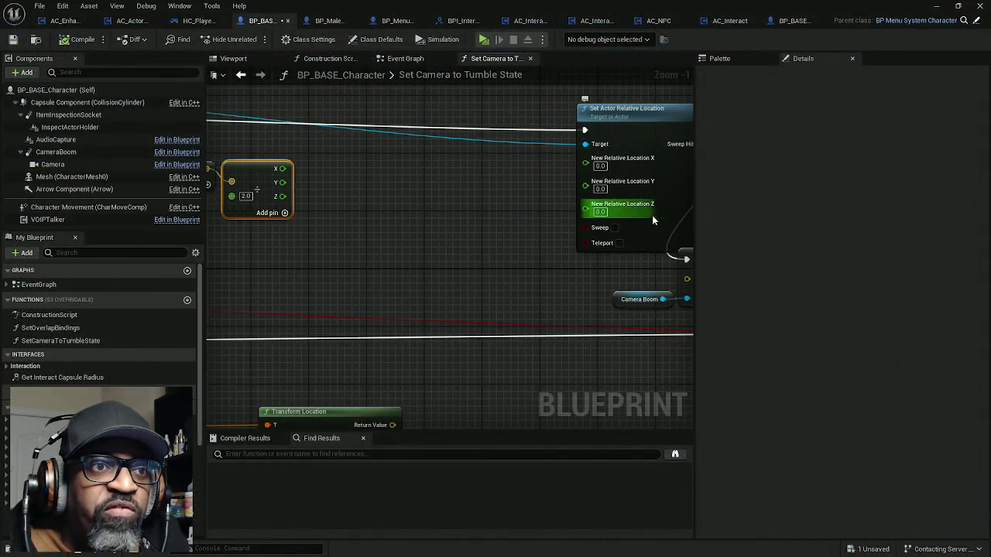
{"action": "key", "text": "alt+Tab"}
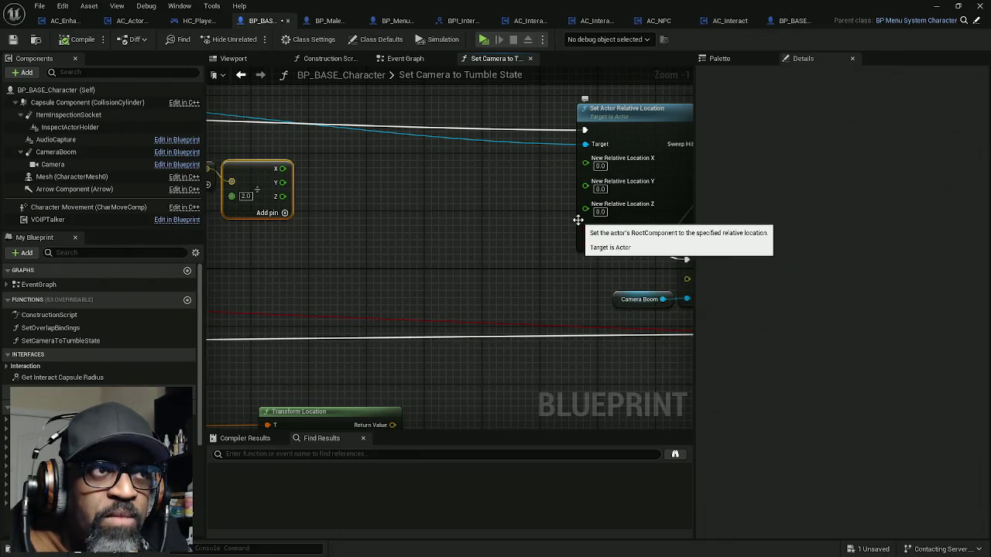
{"action": "left_click", "coordinate": [491, 42]}
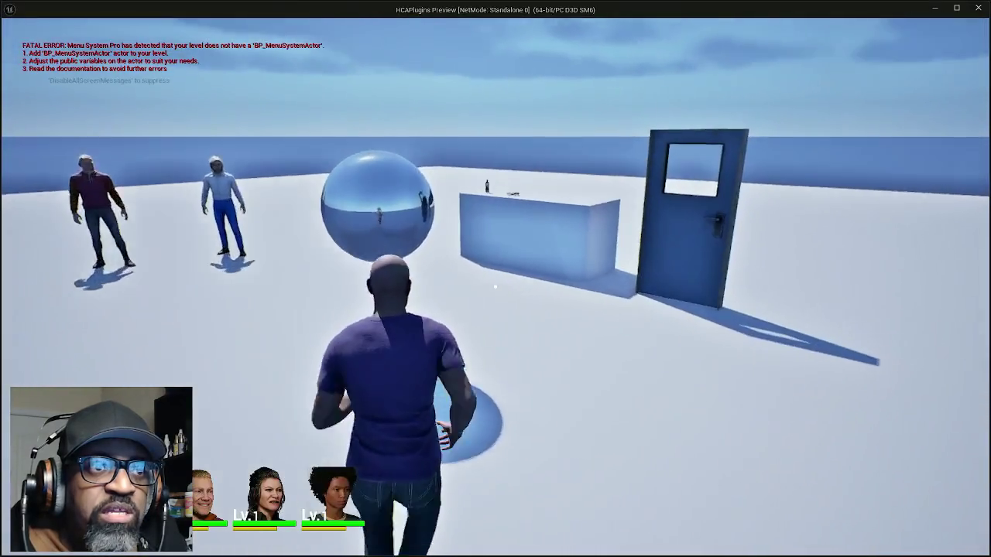
{"action": "key", "text": "w"}
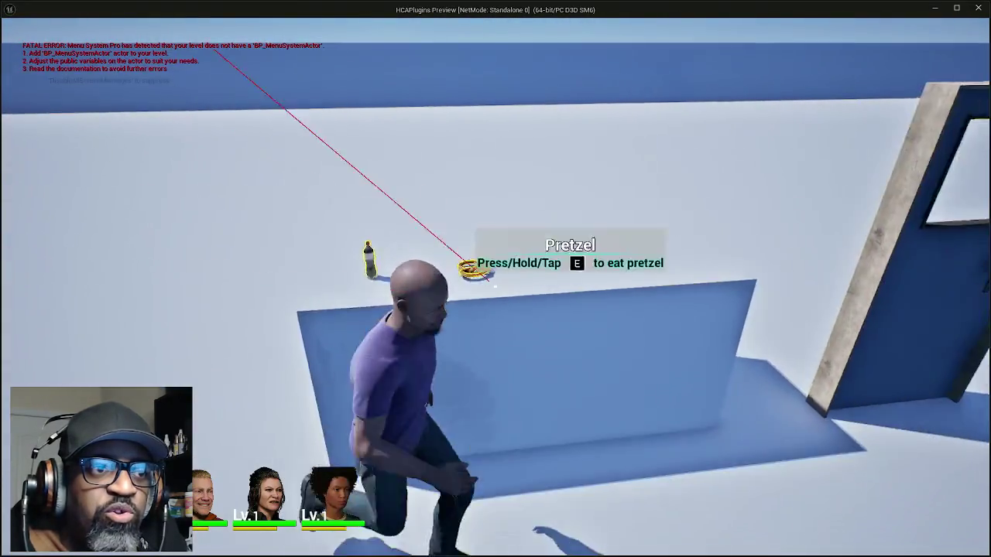
{"action": "key", "text": "s"}
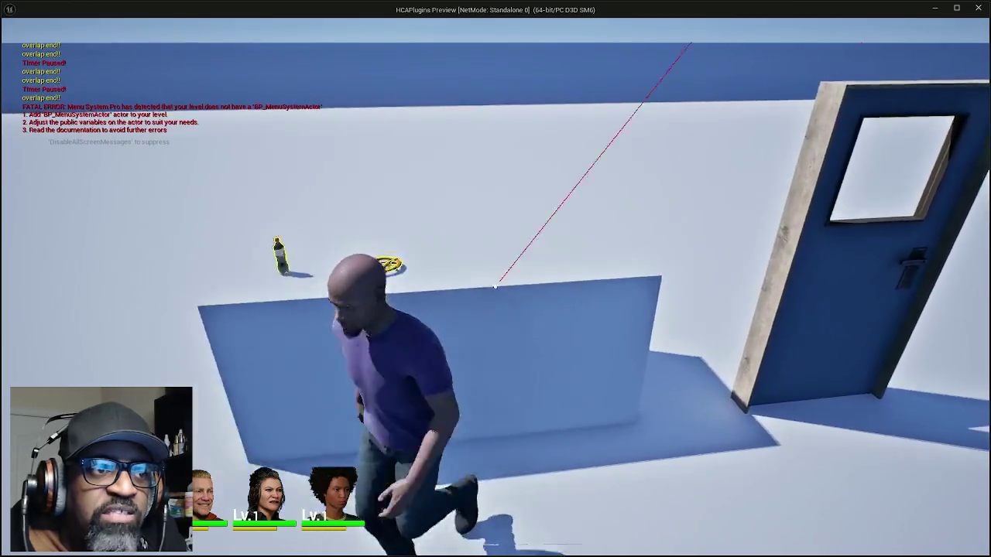
{"action": "key", "text": "w"}
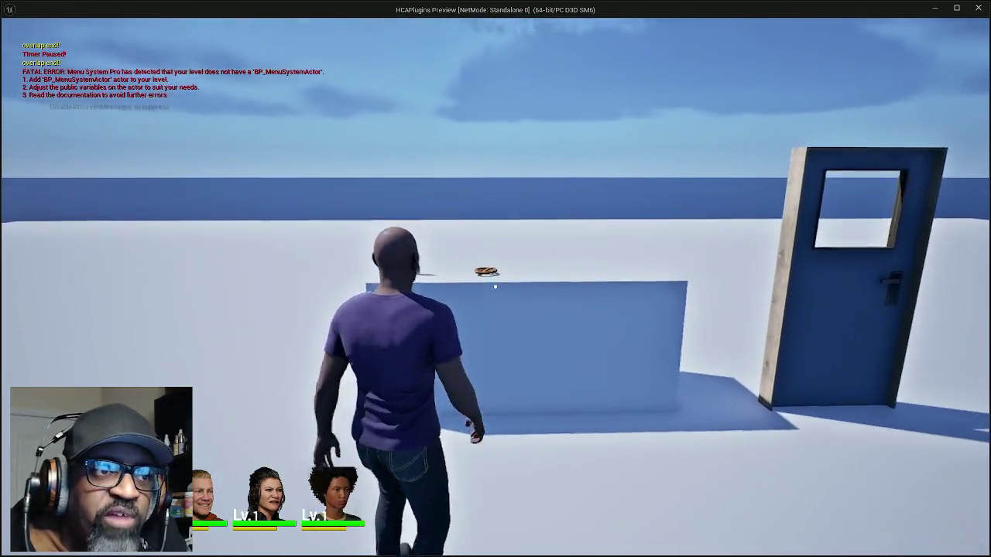
{"action": "key", "text": "w"}
{"action": "key", "text": "w"}
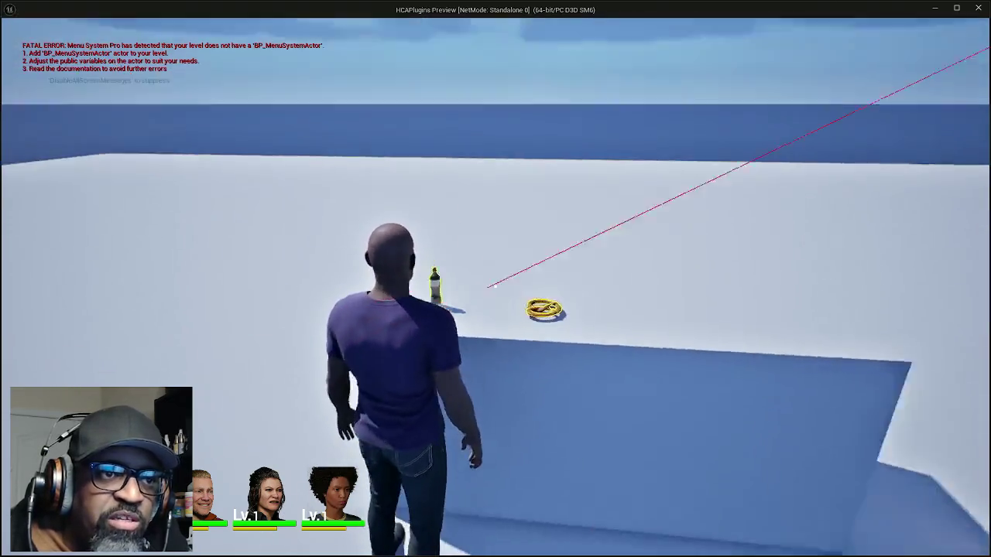
{"action": "key", "text": "a"}
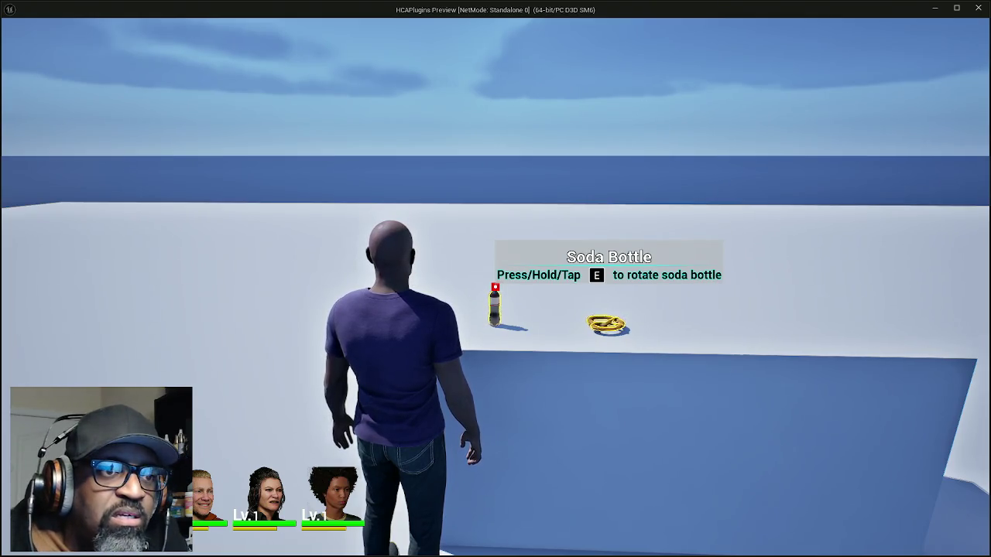
{"action": "key", "text": "e"}
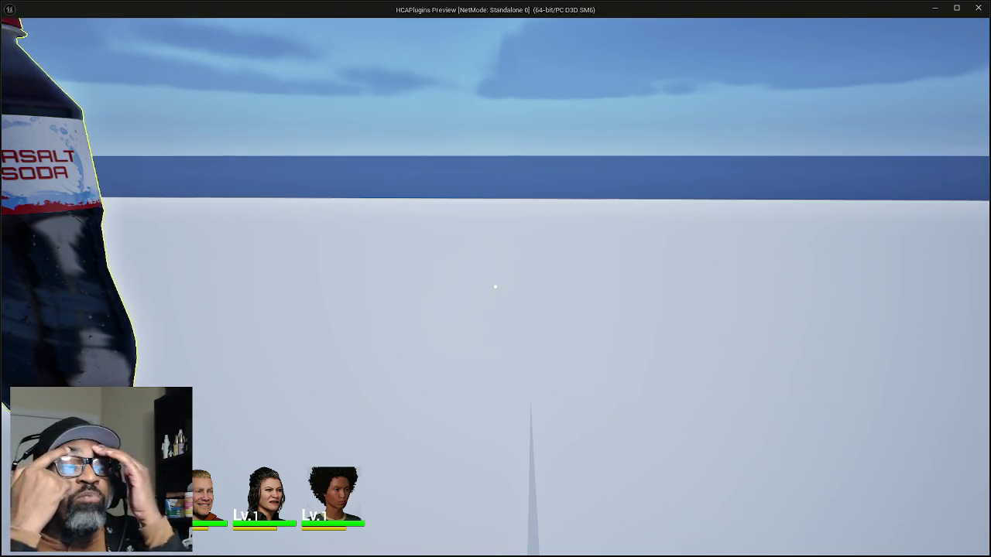
{"action": "key", "text": "Escape"}
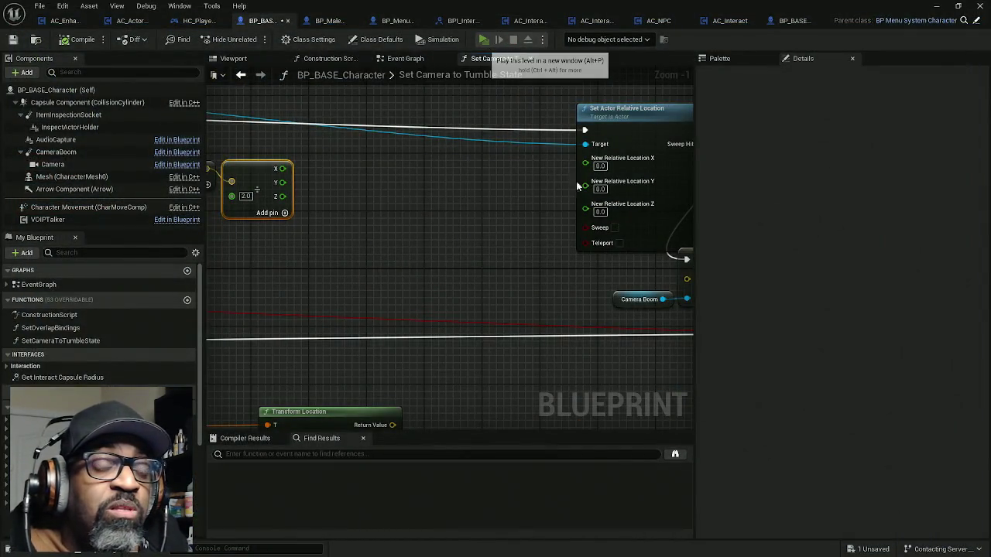
Step: Start a play-test, walk past the pretzel to the counter, and inspect the soda bottle with E
{"action": "left_click", "coordinate": [485, 39]}
{"action": "key", "text": "w"}
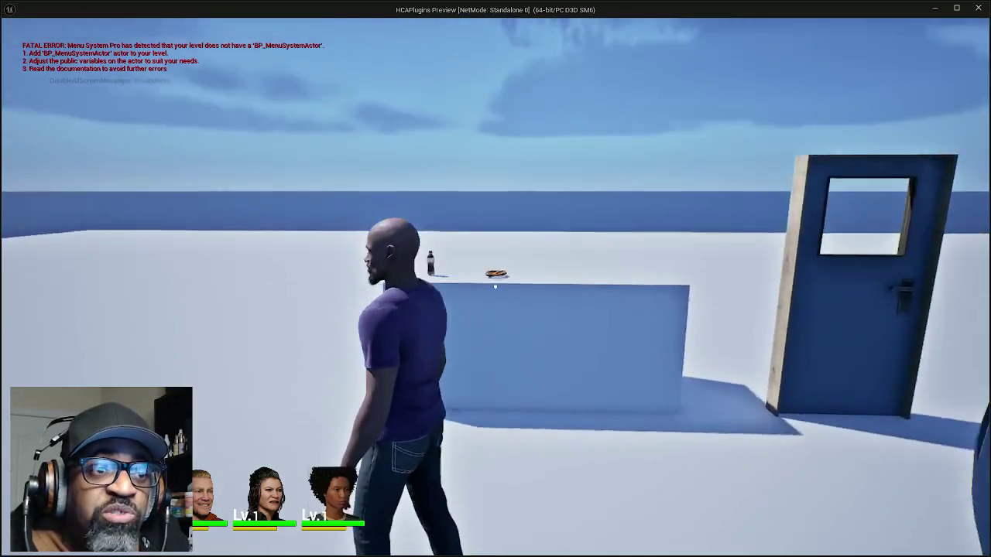
{"action": "key", "text": "w"}
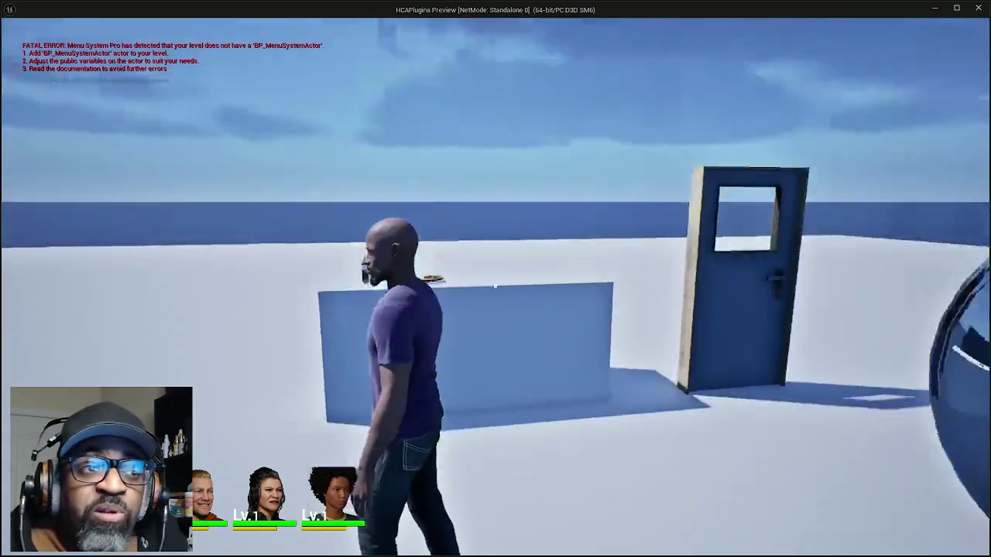
{"action": "key", "text": "w"}
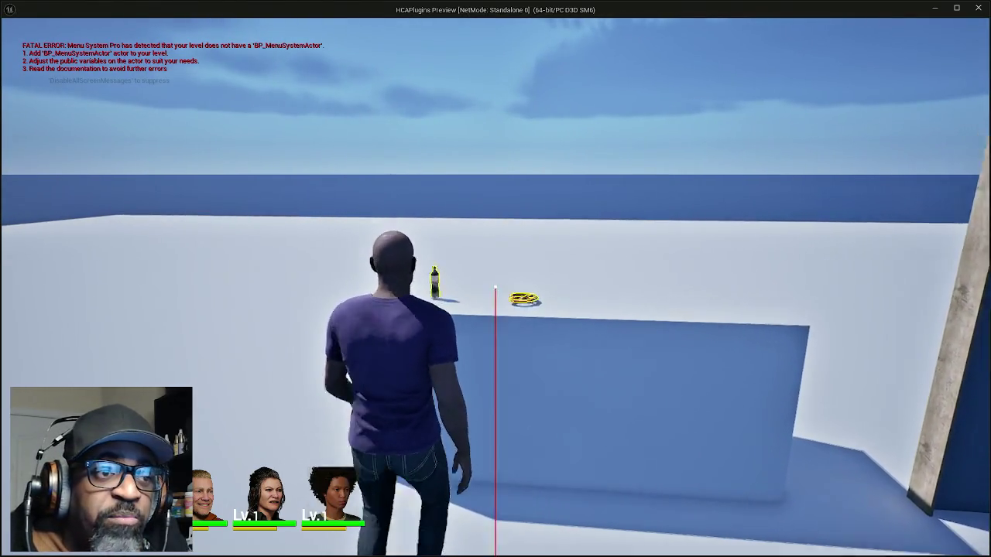
{"action": "key", "text": "w"}
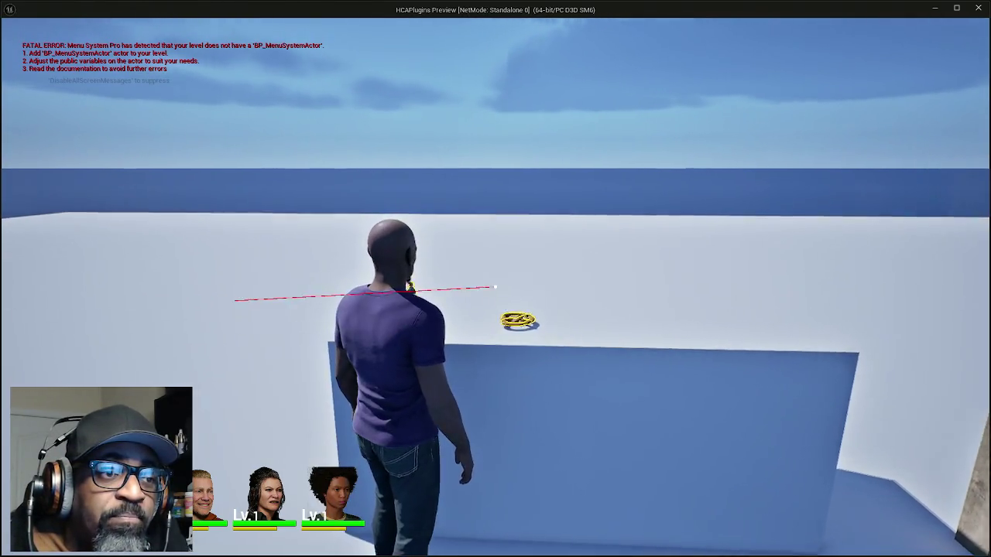
{"action": "key", "text": "w"}
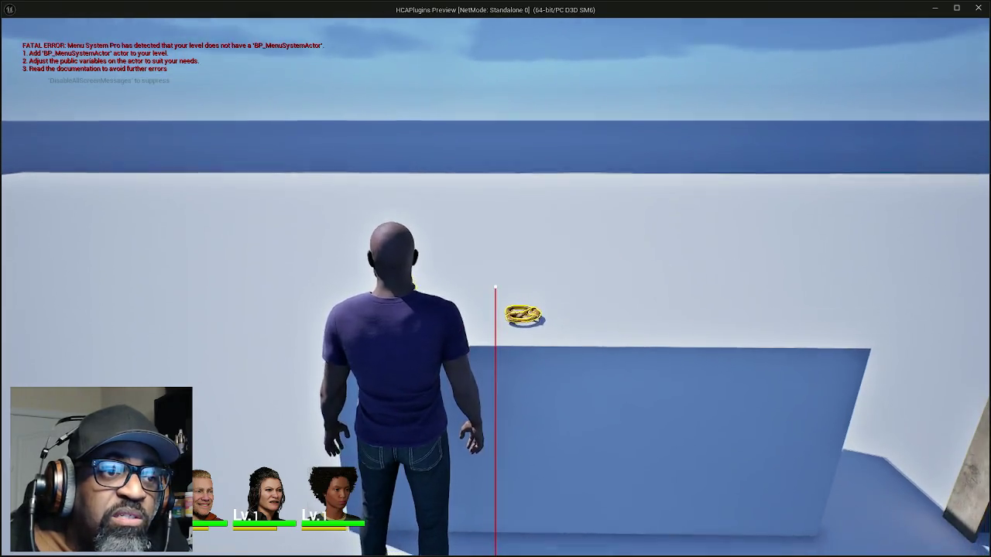
{"action": "key", "text": "w"}
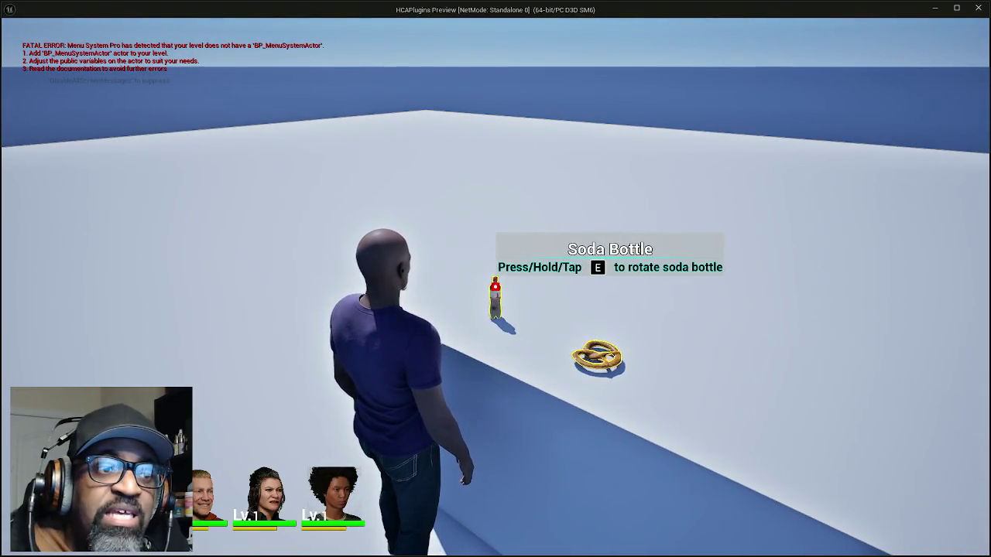
{"action": "key", "text": "e"}
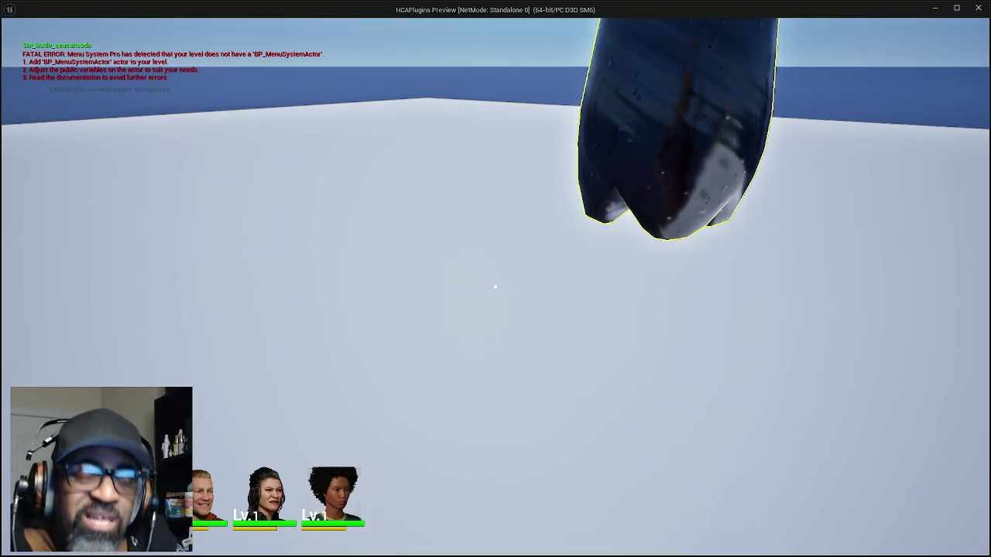
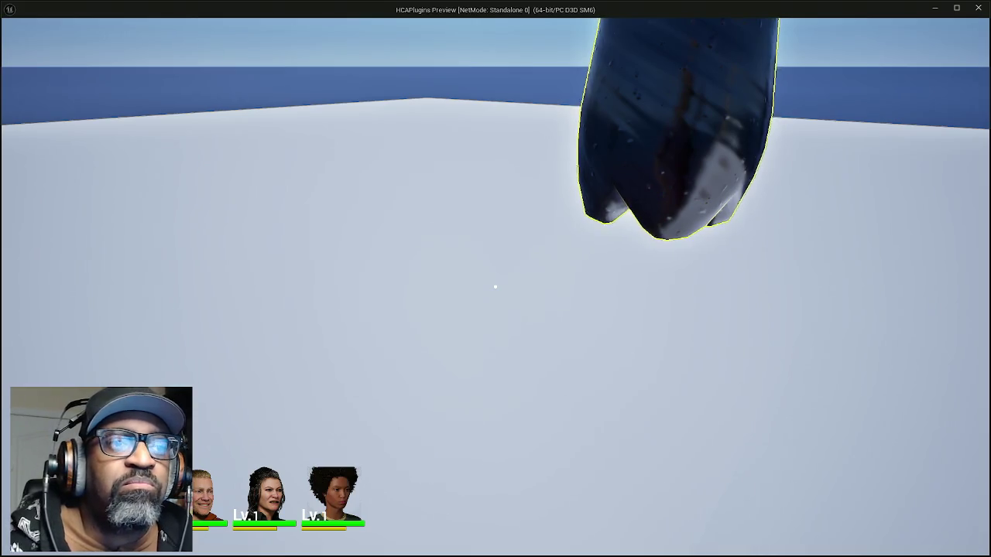
Step: Stop the play session and return to the RnDTesting editor to review the Asset Check warnings
{"action": "key", "text": "Escape"}
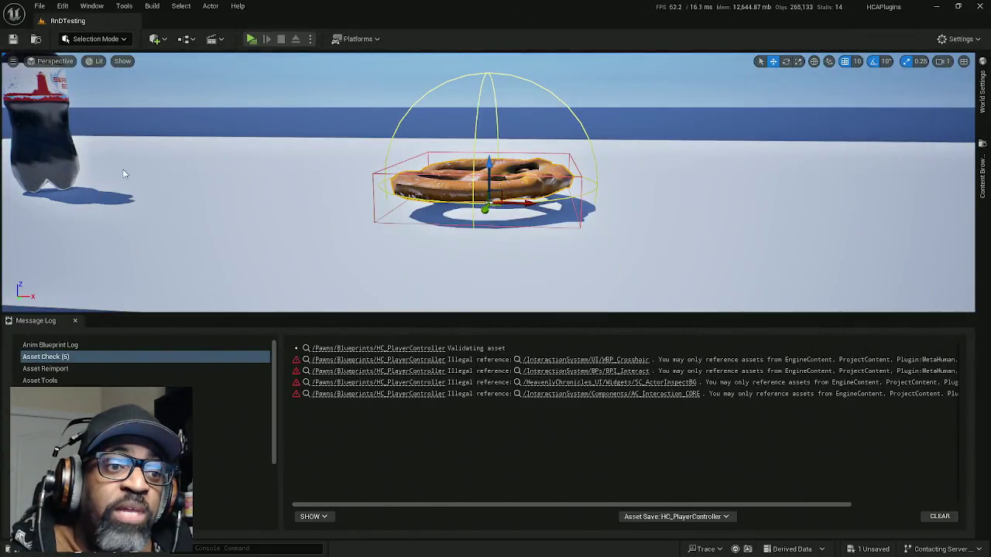
Step: Clear the Asset Check messages and shrink the Message Log to enlarge the level viewport
{"action": "left_click", "coordinate": [939, 517]}
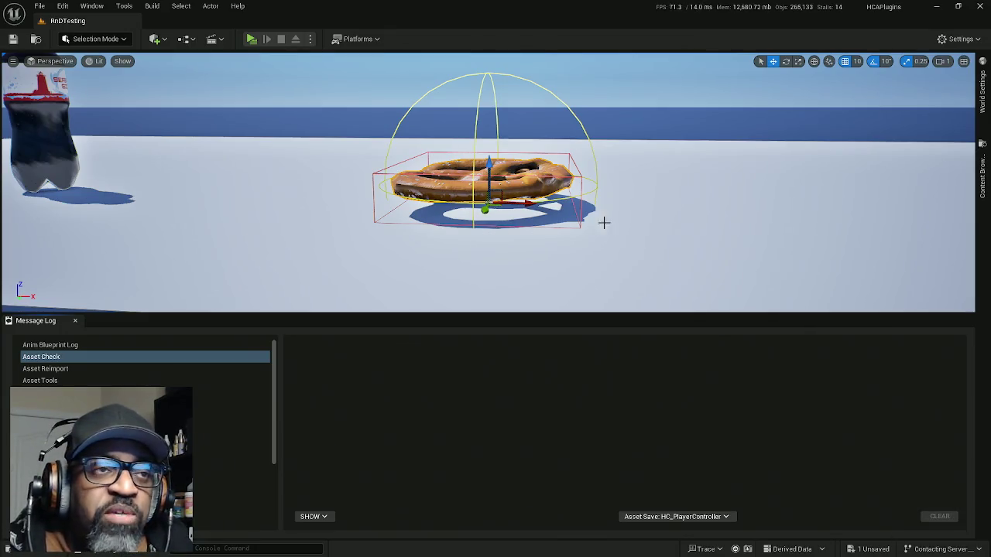
{"action": "mouse_move", "coordinate": [666, 313]}
{"action": "left_mouse_down"}
{"action": "mouse_move", "coordinate": [666, 480]}
{"action": "mouse_move", "coordinate": [589, 310]}
{"action": "mouse_move", "coordinate": [542, 310]}
{"action": "mouse_move", "coordinate": [542, 294]}
{"action": "left_mouse_up"}
{"action": "mouse_move", "coordinate": [571, 398]}
{"action": "left_mouse_down"}
{"action": "mouse_move", "coordinate": [542, 418]}
{"action": "mouse_move", "coordinate": [571, 398]}
{"action": "left_mouse_up"}
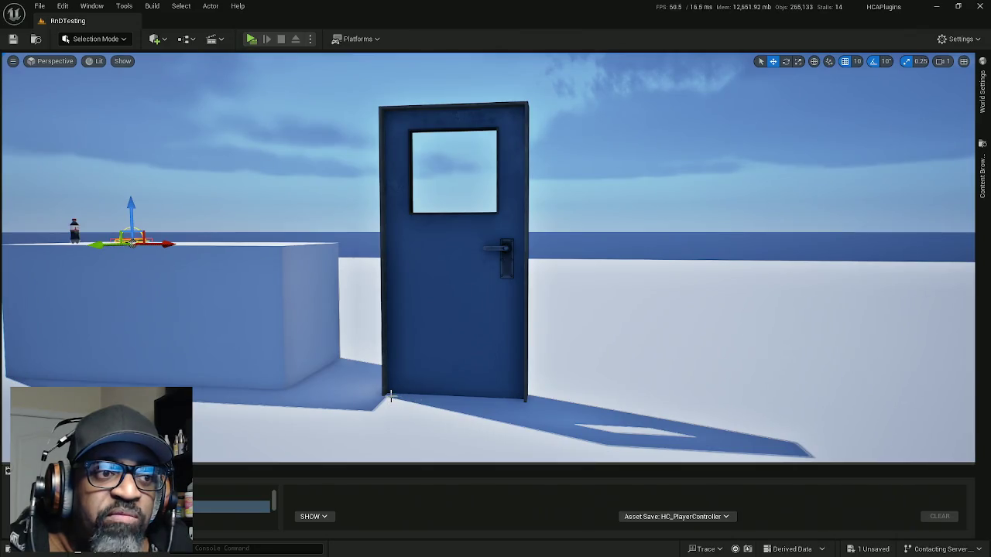
Step: Select the door, inspect its side and base, then select the soda bottle
{"action": "left_click", "coordinate": [465, 360]}
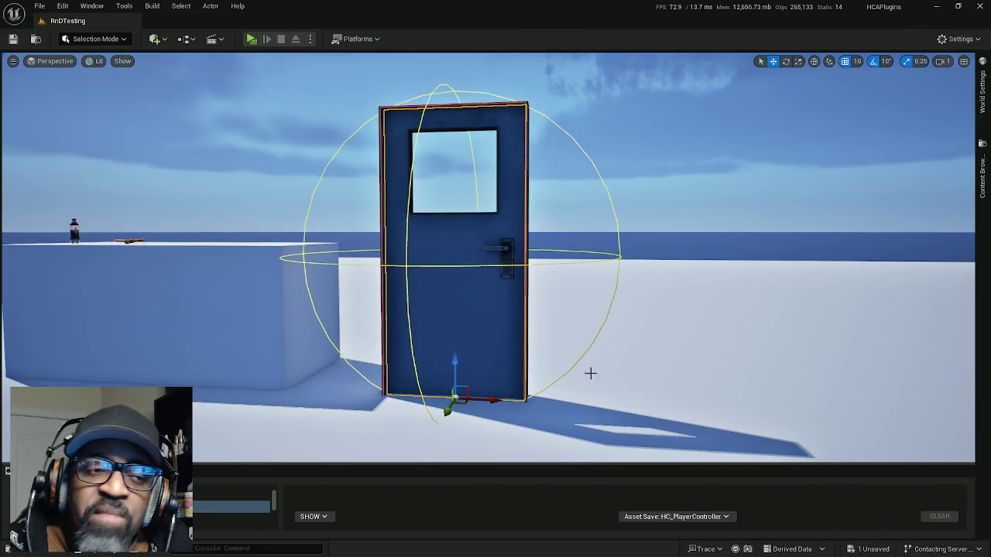
{"action": "scroll", "coordinate": [460, 377], "scroll_direction": "up", "scroll_amount": 3}
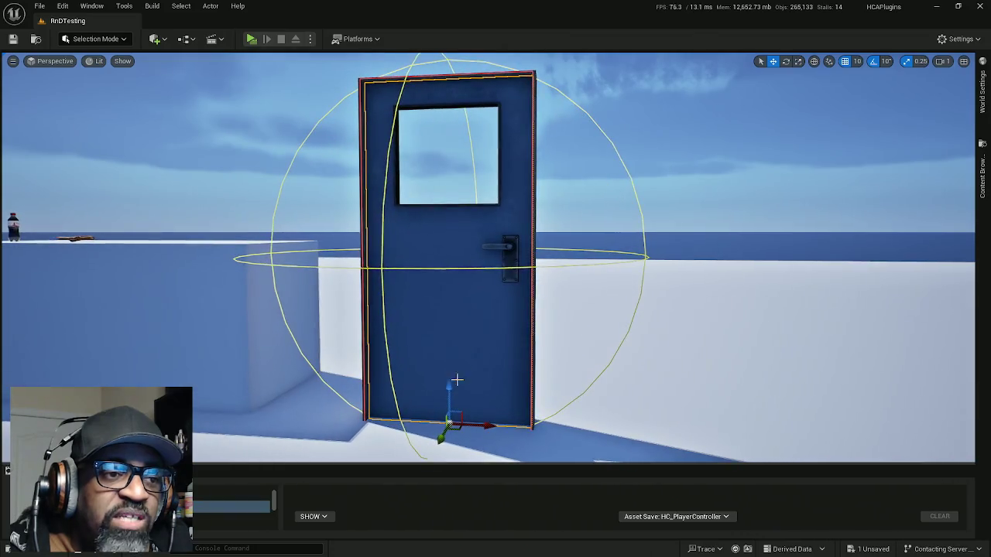
{"action": "mouse_move", "coordinate": [508, 358]}
{"action": "left_mouse_down"}
{"action": "mouse_move", "coordinate": [481, 359]}
{"action": "mouse_move", "coordinate": [619, 359]}
{"action": "mouse_move", "coordinate": [558, 358]}
{"action": "mouse_move", "coordinate": [581, 358]}
{"action": "mouse_move", "coordinate": [536, 325]}
{"action": "mouse_move", "coordinate": [536, 341]}
{"action": "left_mouse_up"}
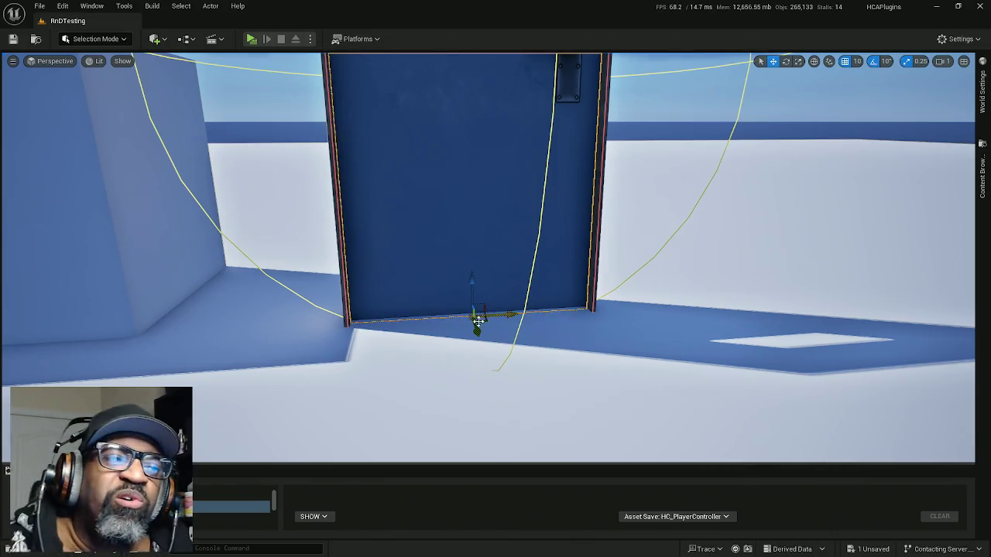
{"action": "left_click_drag", "start_coordinate": [482, 320], "coordinate": [526, 364]}
{"action": "left_click_drag", "start_coordinate": [365, 285], "coordinate": [366, 285]}
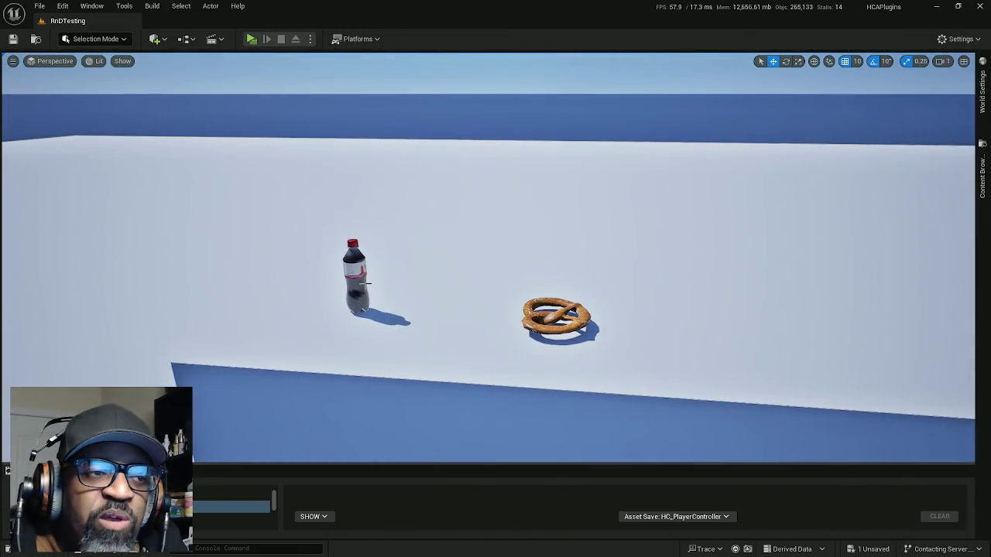
{"action": "left_click", "coordinate": [349, 287]}
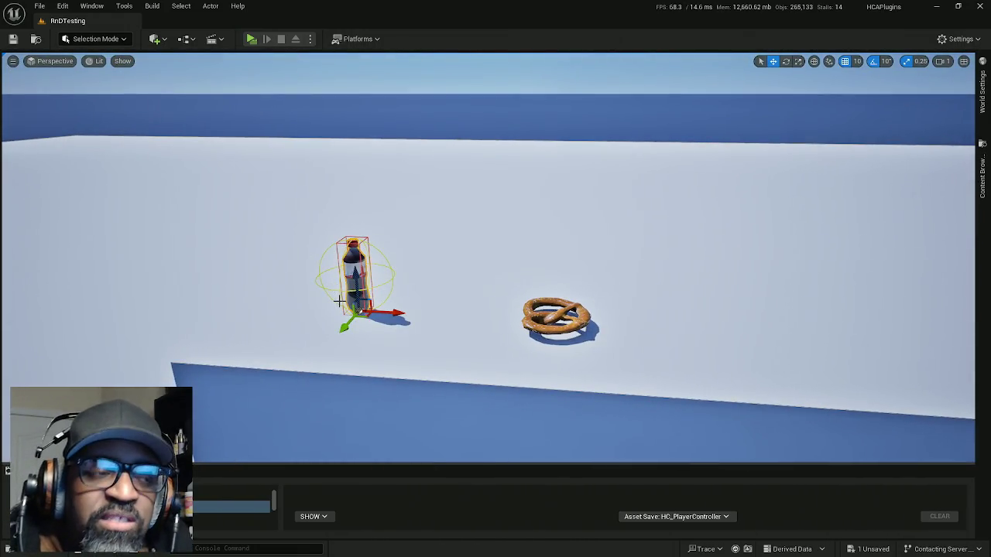